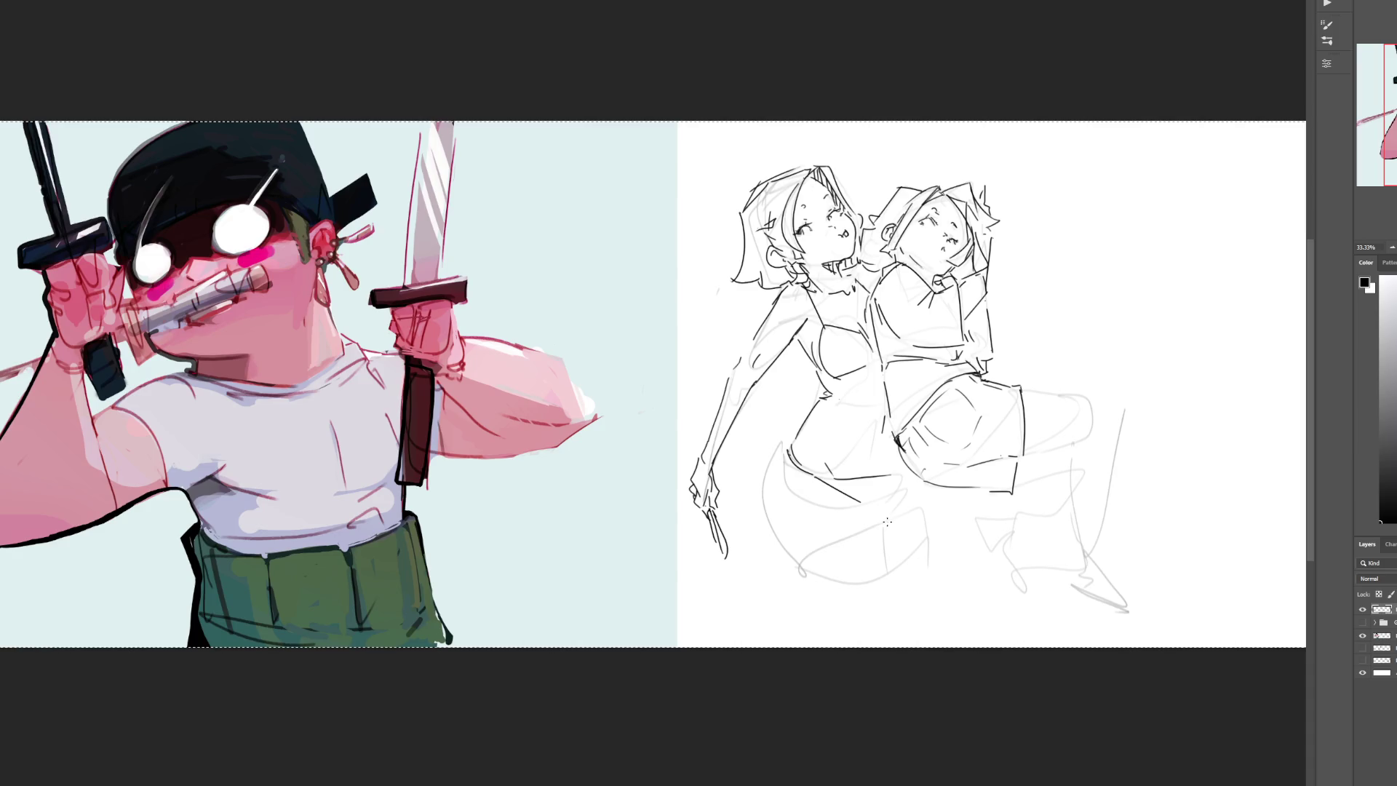
Step: Sketch the curve below the rear figure's shorts and two lower-leg lines
mouse_move(785, 457)
left_mouse_down()
mouse_move(775, 502)
mouse_move(805, 551)
left_mouse_up()
left_click_drag(877, 504, 888, 590)
left_click_drag(917, 486, 924, 551)
Step: Draw the front figure's raised thigh, knee, shin and sneaker, redoing misplaced foot strokes
left_click_drag(1025, 455, 1085, 435)
mouse_move(1029, 393)
left_mouse_down()
mouse_move(1115, 409)
mouse_move(1112, 430)
mouse_move(1076, 444)
mouse_move(1076, 495)
left_mouse_up()
left_click_drag(1118, 412, 1095, 571)
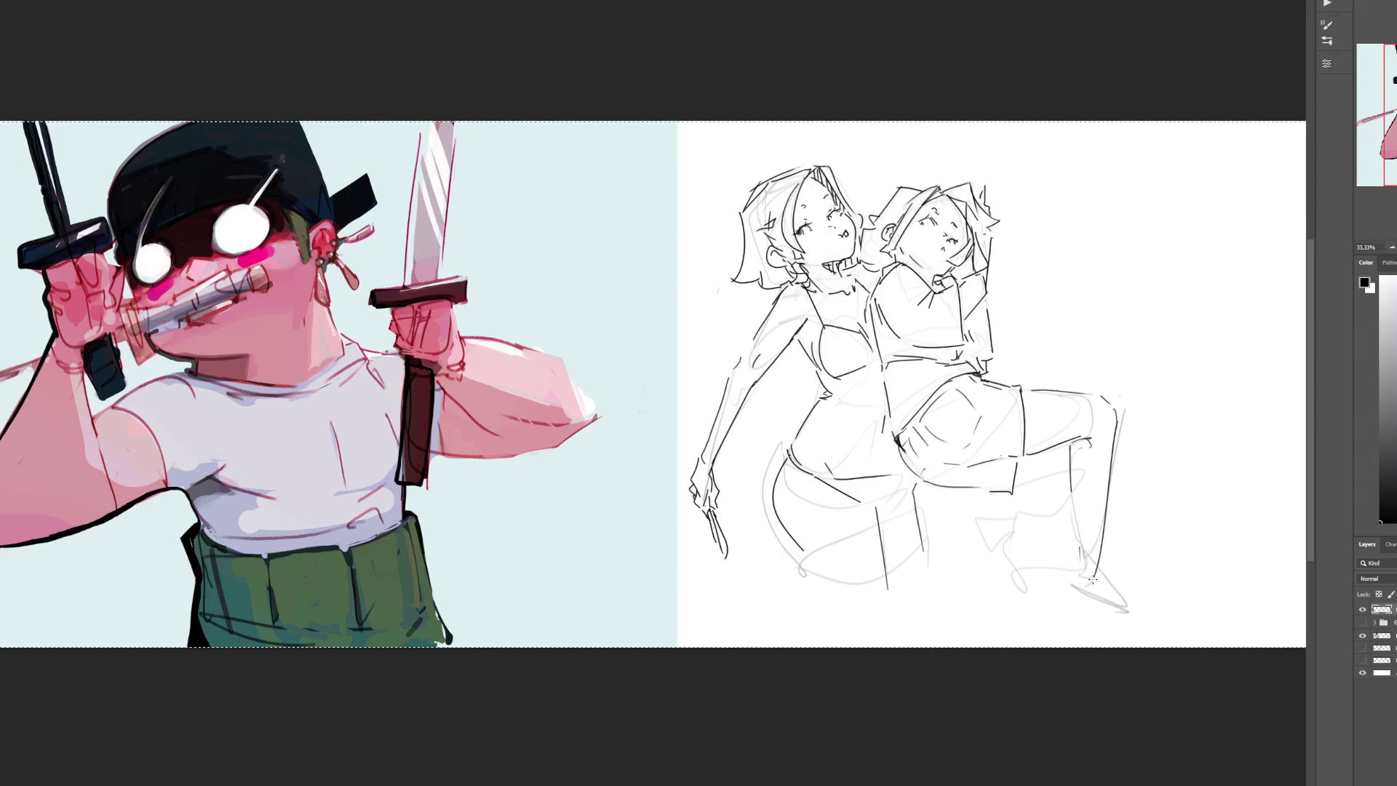
left_click_drag(1077, 504, 1099, 557)
key("ctrl+z")
mouse_move(1078, 506)
left_mouse_down()
mouse_move(1074, 559)
mouse_move(1093, 550)
mouse_move(1078, 587)
mouse_move(1103, 588)
mouse_move(1103, 565)
mouse_move(1112, 592)
left_mouse_up()
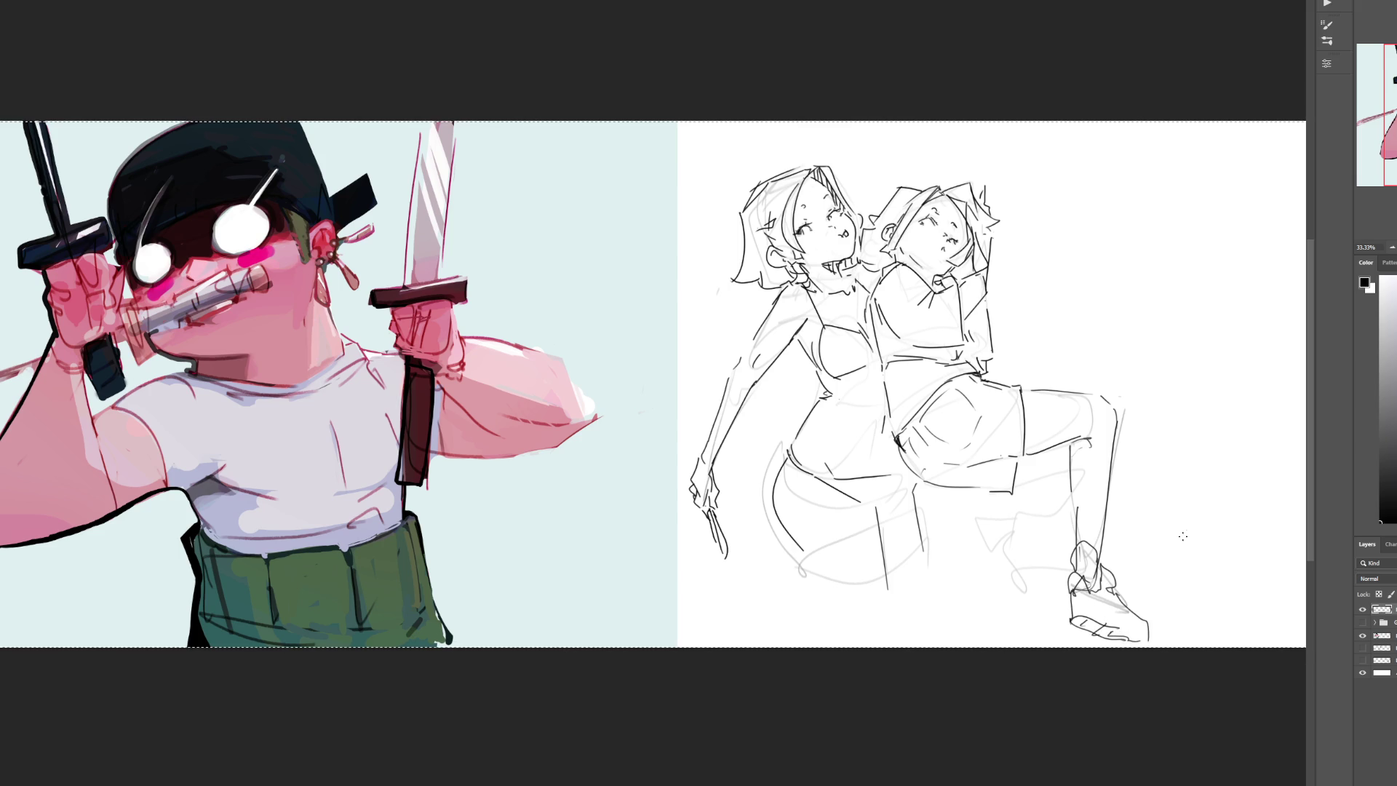
key("ctrl+z")
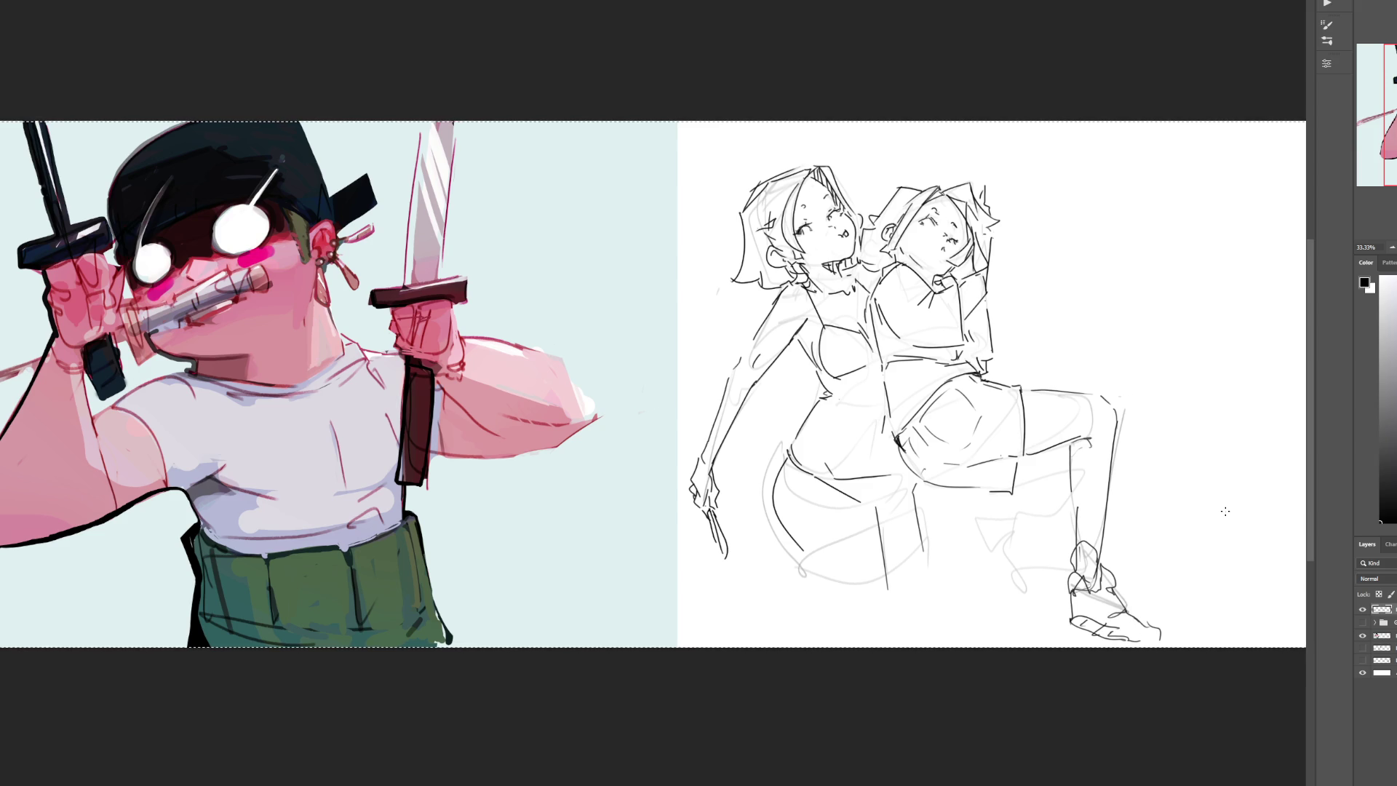
mouse_move(1018, 483)
left_mouse_down()
mouse_move(1052, 478)
mouse_move(1016, 522)
mouse_move(1019, 550)
mouse_move(1069, 513)
left_mouse_up()
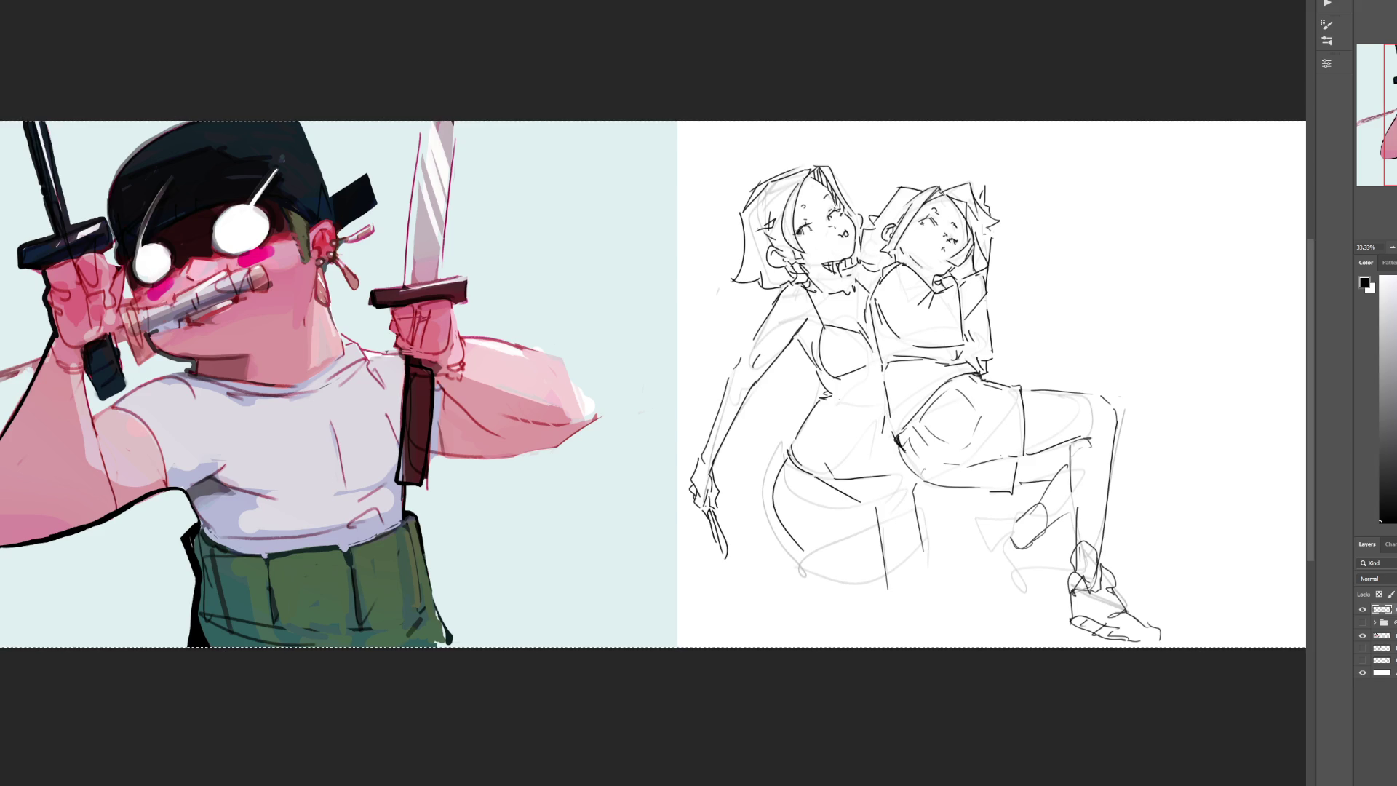
key("ctrl+d")
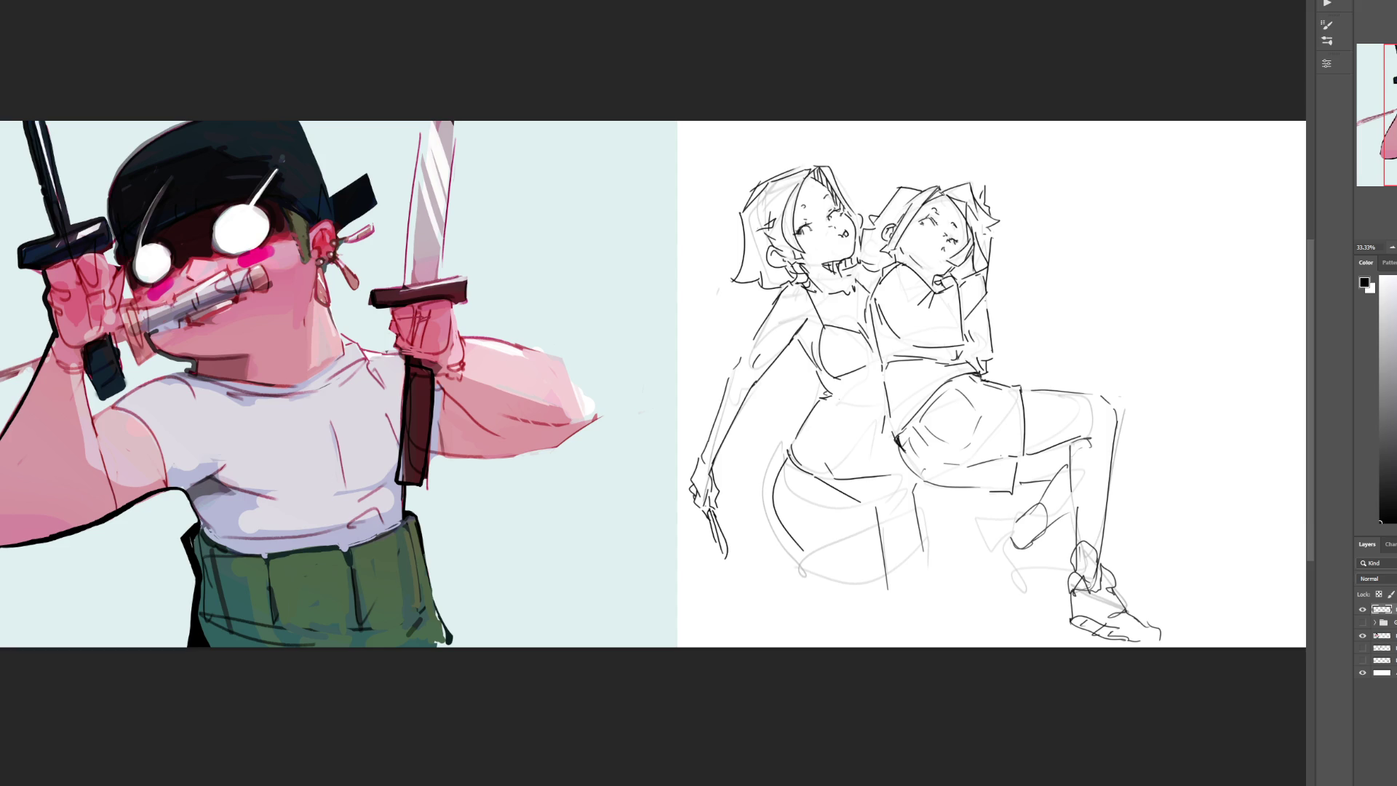
Step: Sketch the second sneaker with ankle and shoe edges under the bent leg
key("ctrl+a")
mouse_move(1004, 533)
left_mouse_down()
mouse_move(1034, 552)
mouse_move(977, 536)
mouse_move(1002, 605)
left_mouse_up()
mouse_move(1026, 547)
left_mouse_down()
mouse_move(1013, 565)
mouse_move(1028, 594)
left_mouse_up()
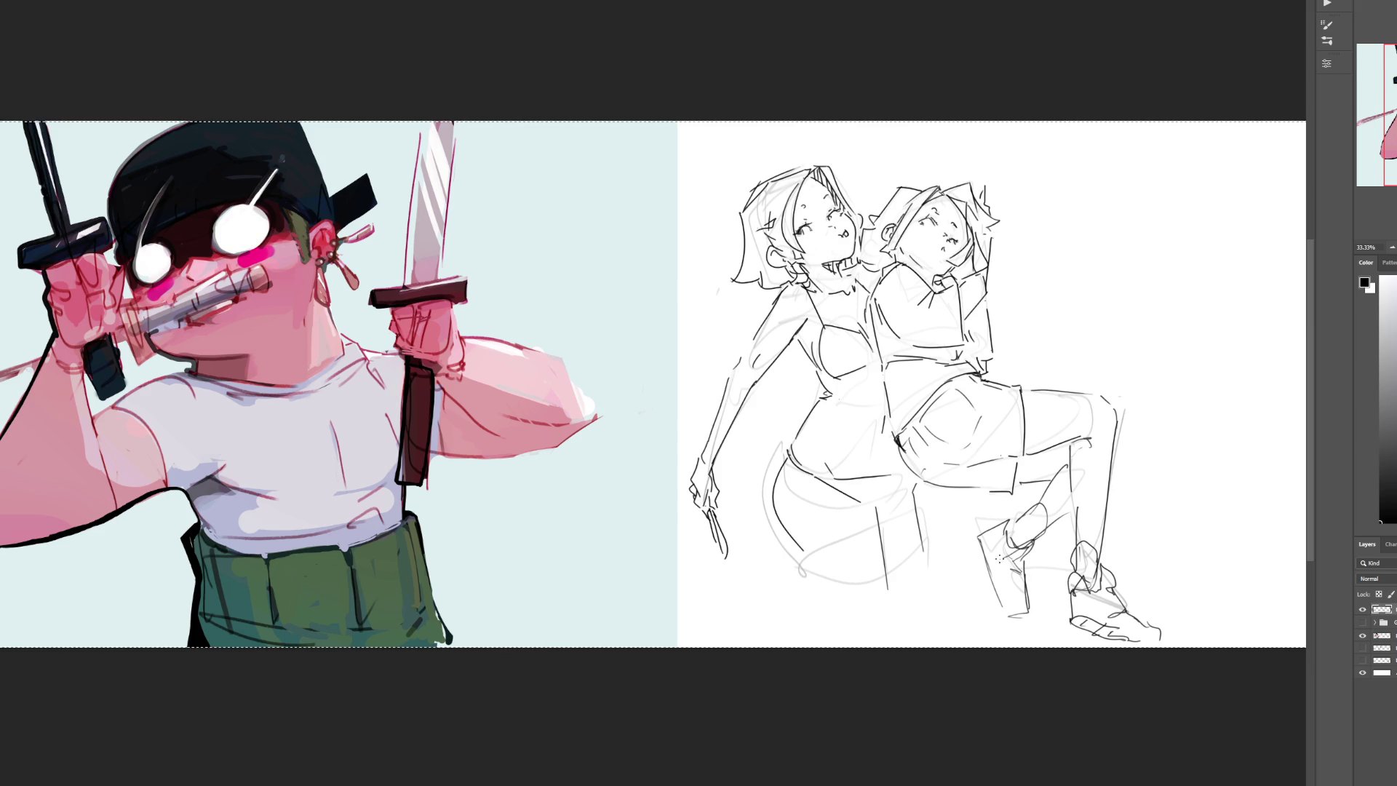
left_click_drag(970, 535, 997, 594)
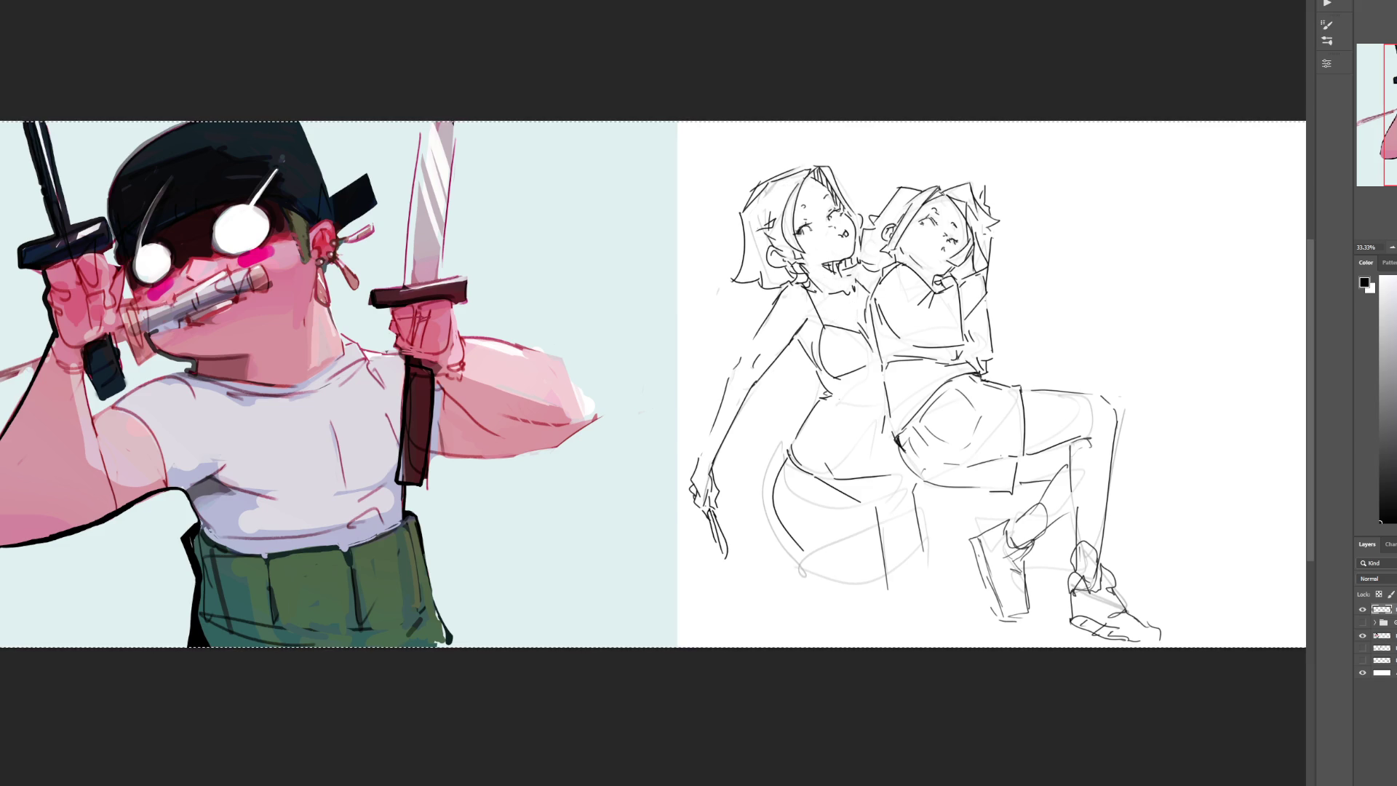
key("ctrl+d")
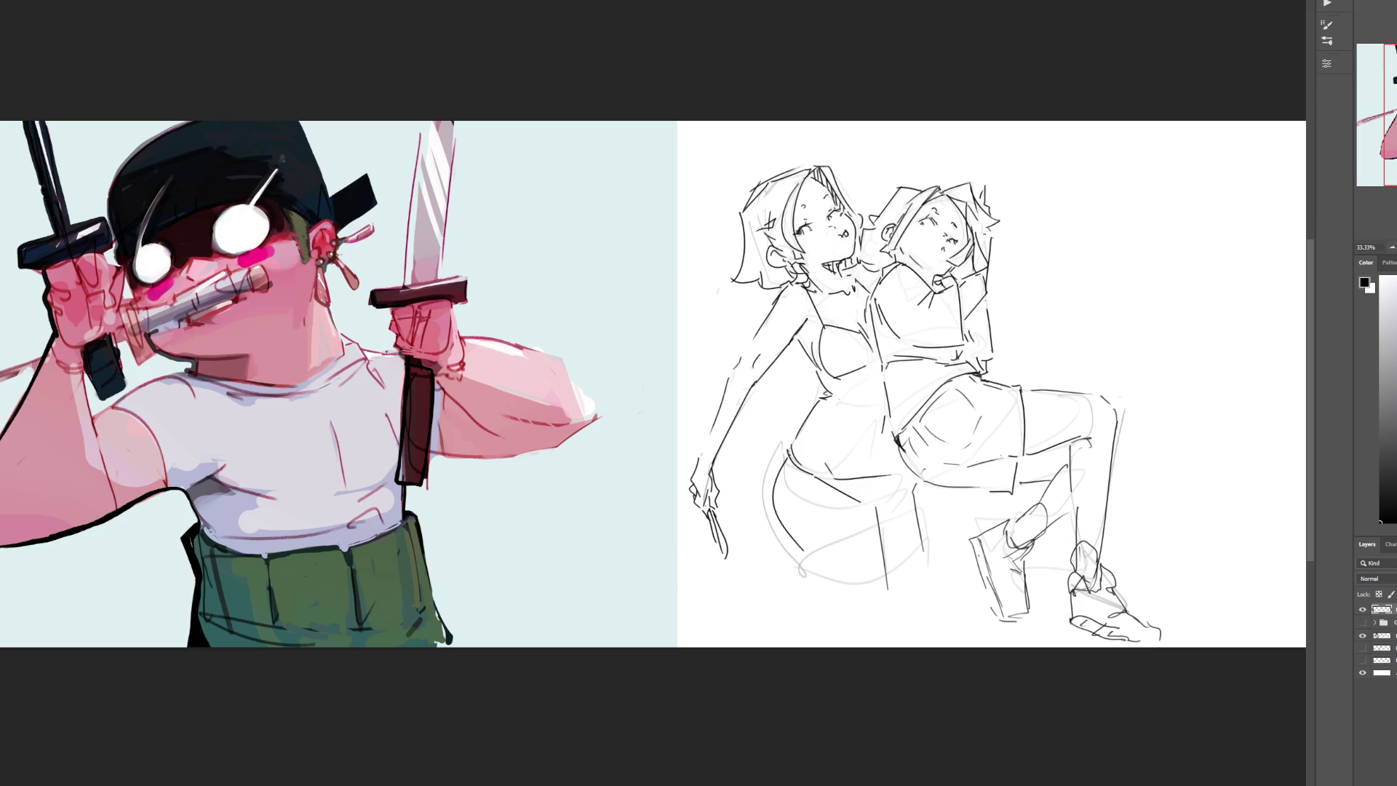
Step: Try hip and thigh lines on the left woman, then undo them
key("ctrl+a")
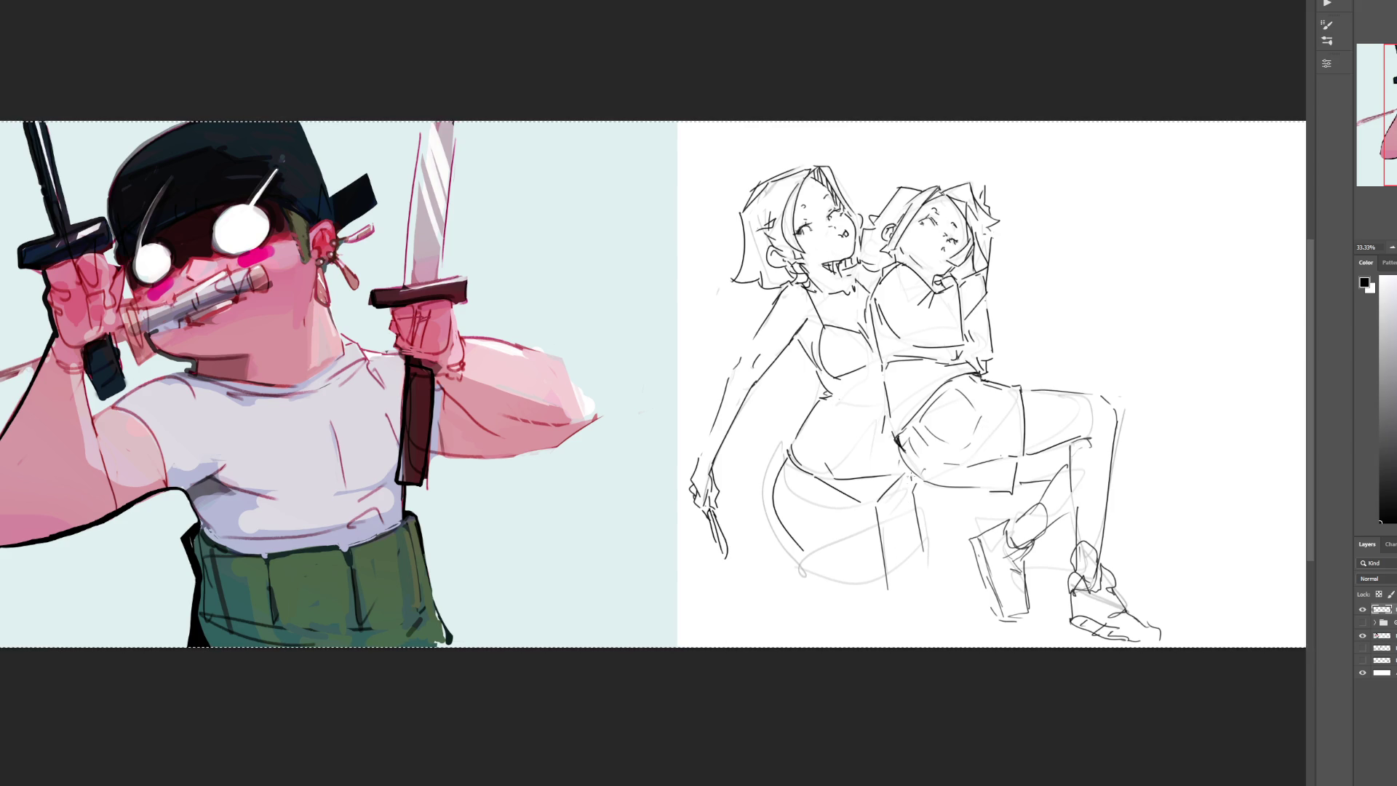
left_click_drag(802, 557, 828, 601)
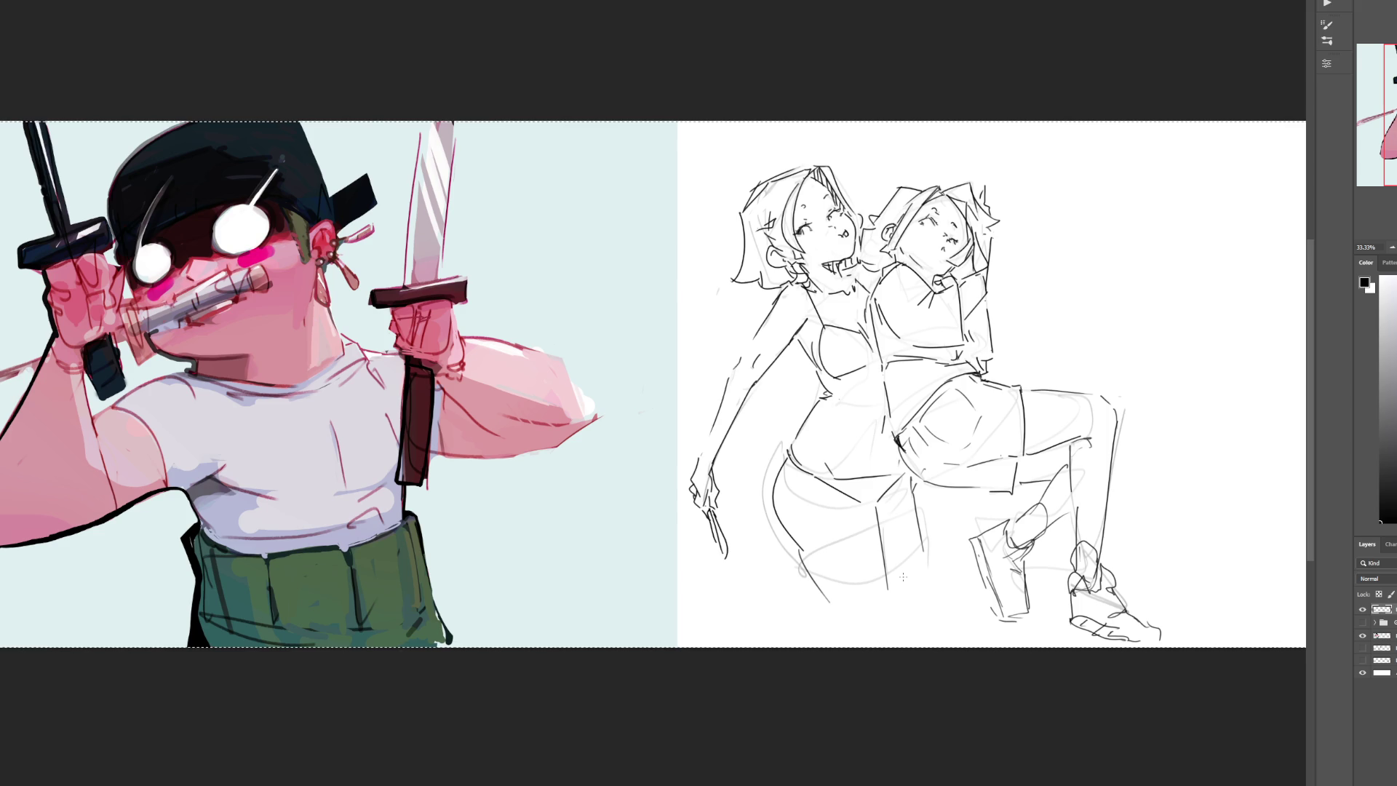
mouse_move(793, 557)
left_mouse_down()
mouse_move(876, 529)
mouse_move(831, 566)
mouse_move(841, 537)
mouse_move(884, 518)
mouse_move(815, 544)
left_mouse_up()
key("ctrl+z")
key("ctrl+z")
key("ctrl+z")
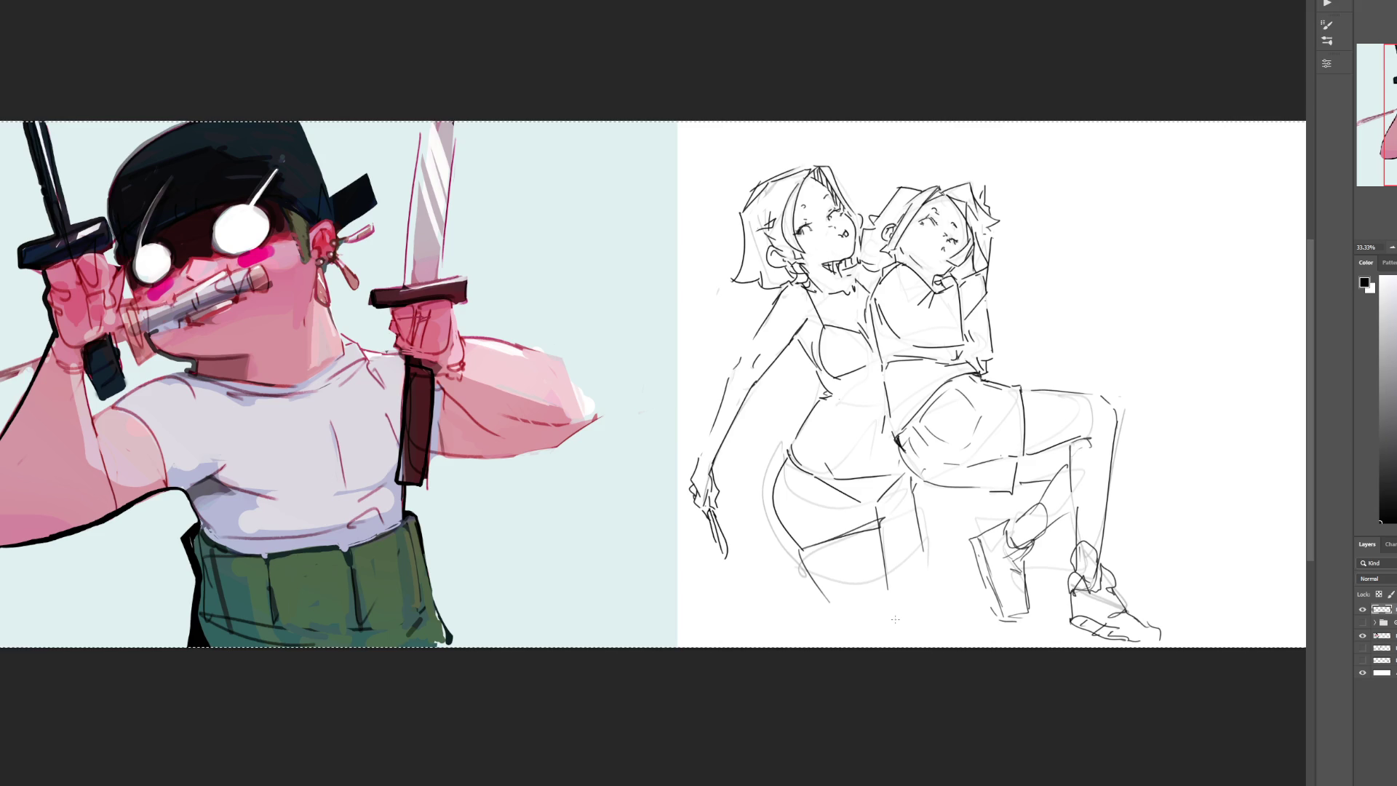
key("ctrl+z")
key("ctrl+z")
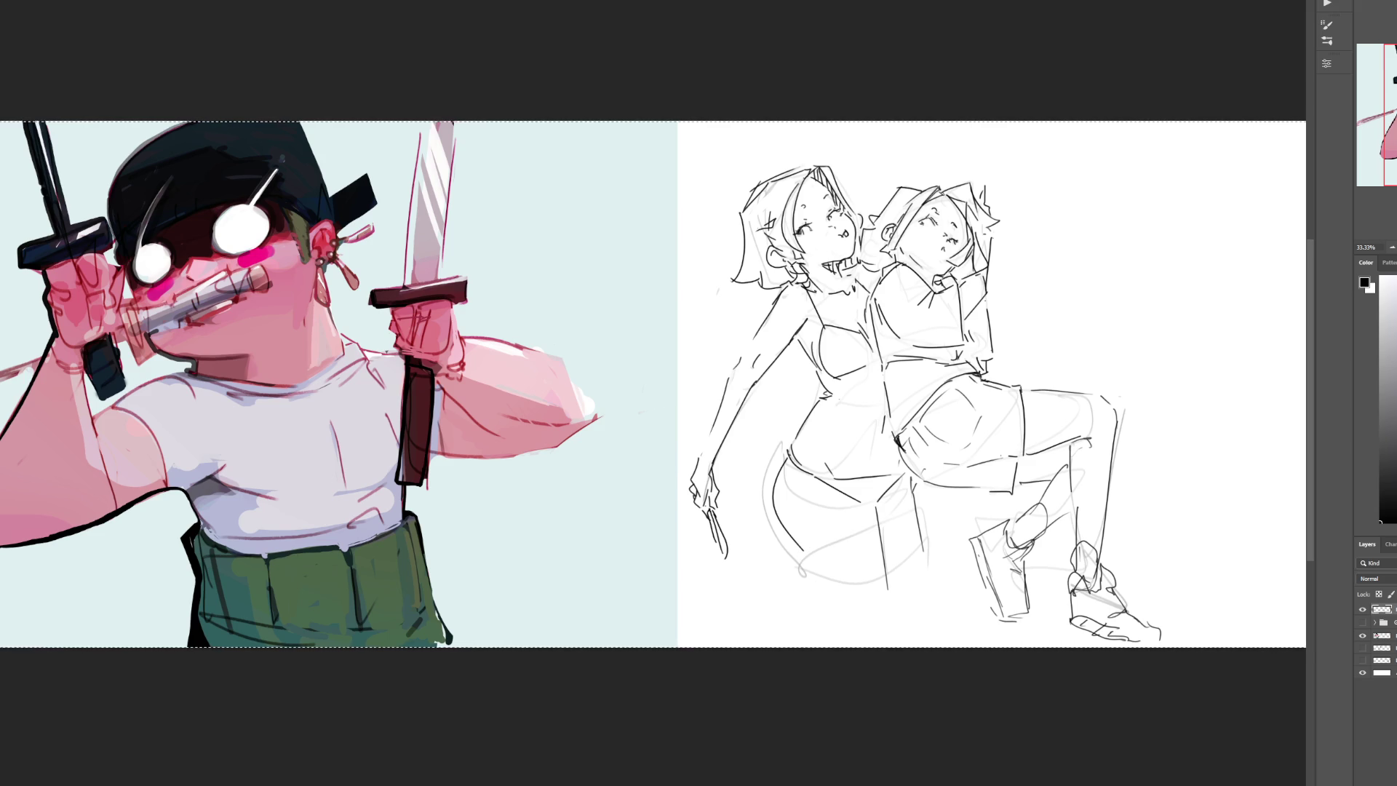
Step: Pan right and draw a few small facial marks in the upper-right blank area
scroll(655, 384, "right", 4)
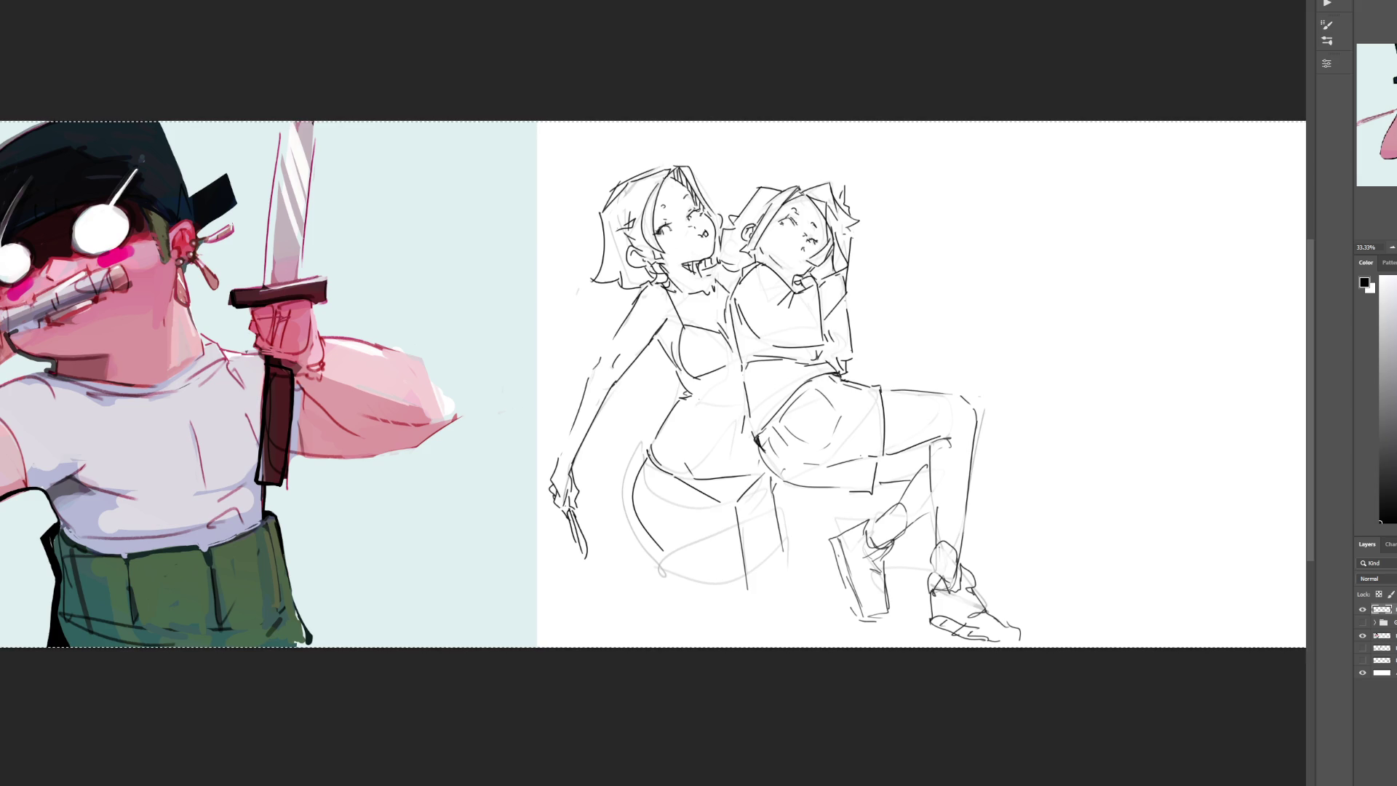
mouse_move(957, 163)
left_mouse_down()
mouse_move(929, 195)
mouse_move(984, 197)
left_mouse_up()
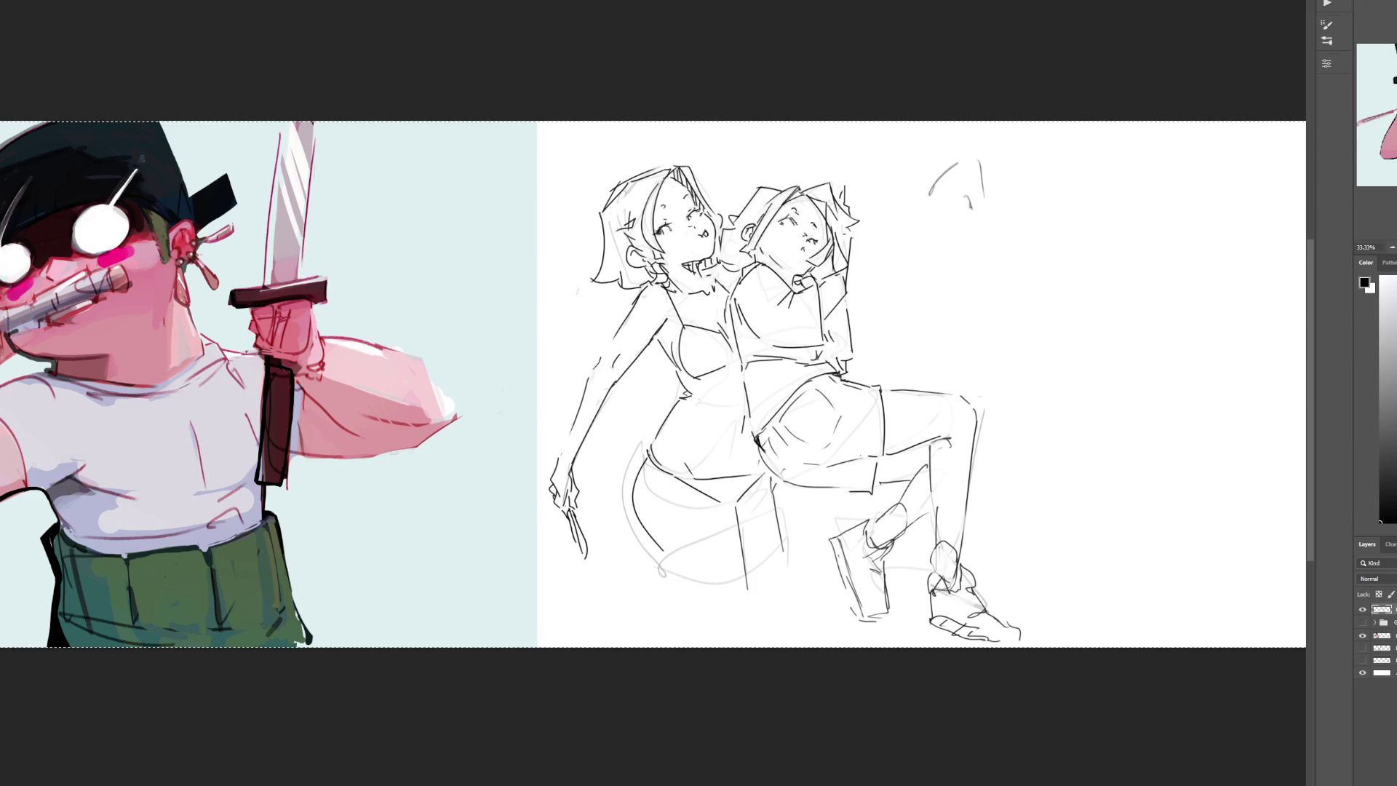
mouse_move(956, 205)
left_mouse_down()
mouse_move(969, 216)
mouse_move(954, 216)
mouse_move(963, 189)
left_mouse_up()
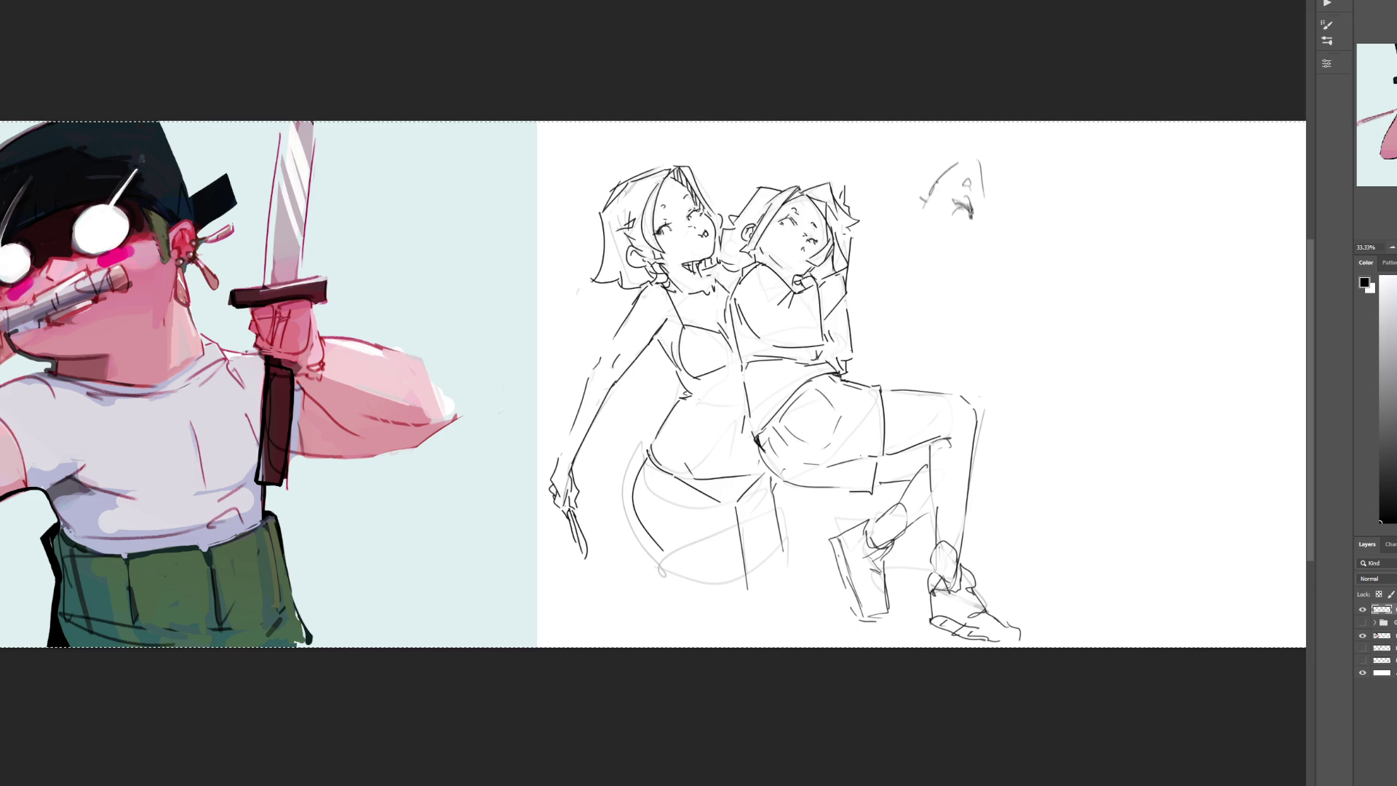
left_click_drag(932, 195, 910, 241)
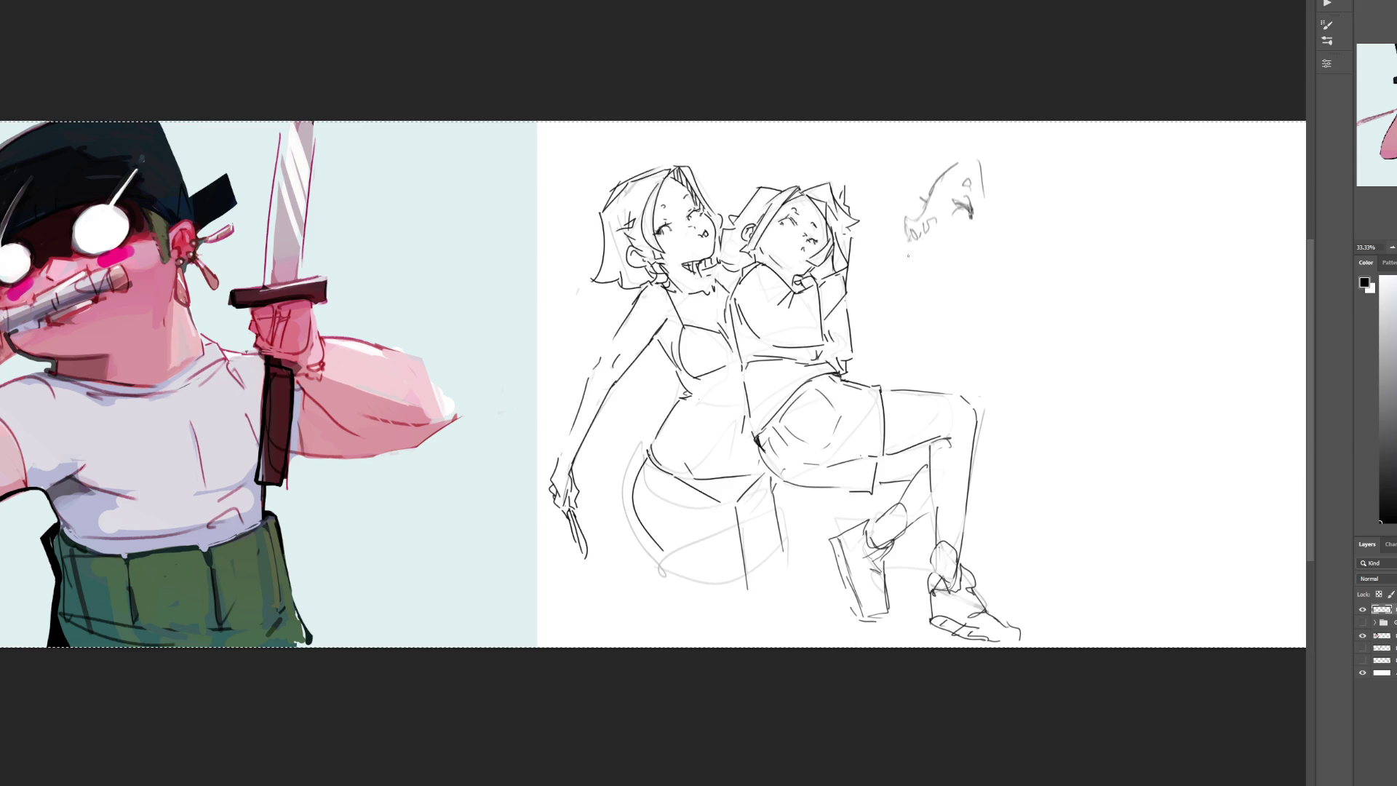
mouse_move(924, 231)
left_mouse_down()
mouse_move(935, 215)
mouse_move(943, 234)
mouse_move(903, 243)
mouse_move(905, 254)
left_mouse_up()
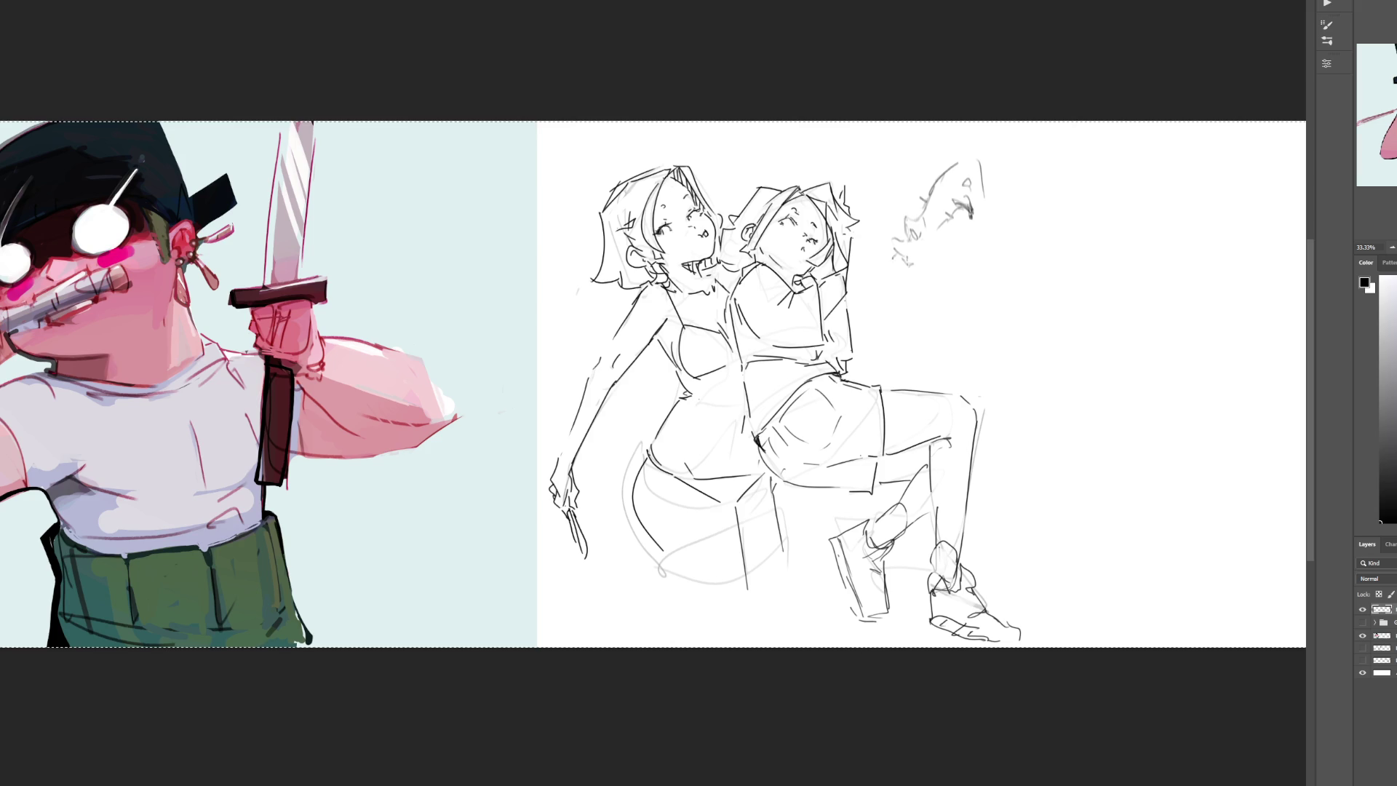
mouse_move(909, 271)
left_mouse_down()
mouse_move(880, 299)
mouse_move(910, 338)
mouse_move(926, 320)
left_mouse_up()
key("ctrl+z")
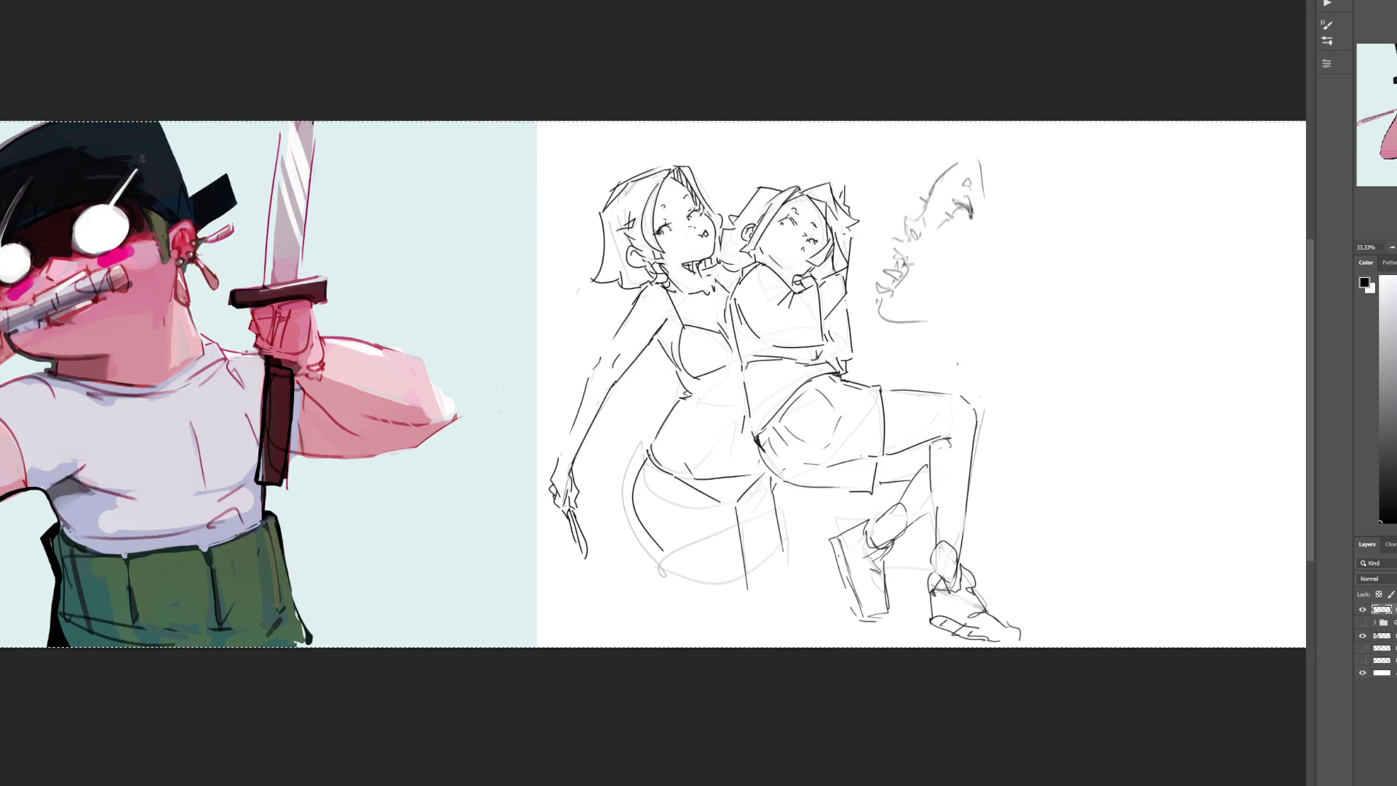
Step: Draw a long jaw curve, an ear loop and the top curve of the large head
key("ctrl+z")
left_click_drag(881, 298, 991, 315)
mouse_move(1014, 267)
left_mouse_down()
mouse_move(1001, 305)
mouse_move(1047, 267)
left_mouse_up()
mouse_move(939, 176)
left_mouse_down()
mouse_move(997, 138)
mouse_move(1019, 190)
left_mouse_up()
key("ctrl+z")
key("ctrl+z")
mouse_move(939, 137)
left_mouse_down()
mouse_move(1023, 125)
mouse_move(1019, 169)
mouse_move(1034, 190)
left_mouse_up()
Step: Add hair strokes, neck and nape lines, ear detail and a darker jawline
left_click_drag(1084, 157, 1072, 251)
left_click_drag(1024, 176, 999, 256)
left_click_drag(1108, 182, 1112, 207)
mouse_move(1115, 186)
left_mouse_down()
mouse_move(1058, 300)
mouse_move(1096, 291)
left_mouse_up()
left_click_drag(1097, 293, 1082, 317)
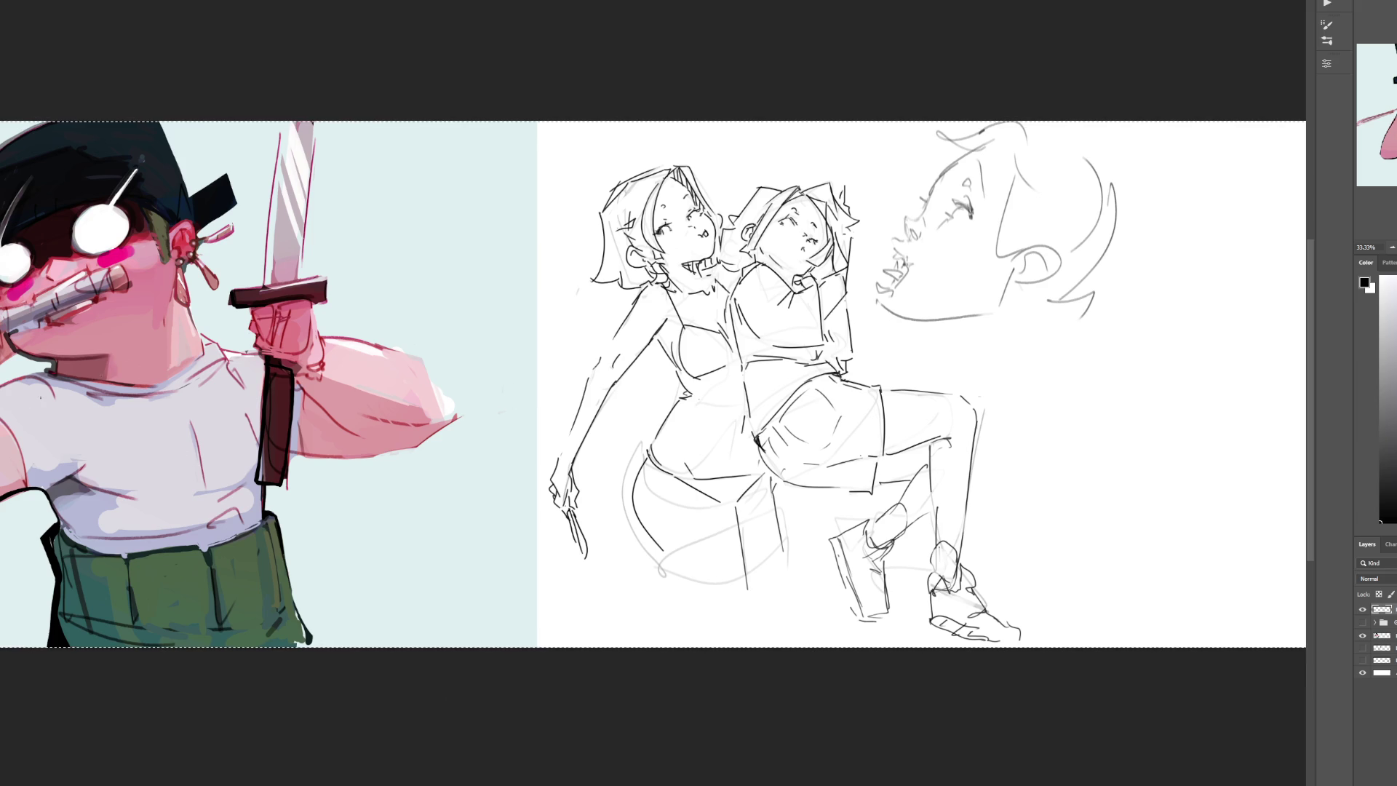
key("ctrl+d")
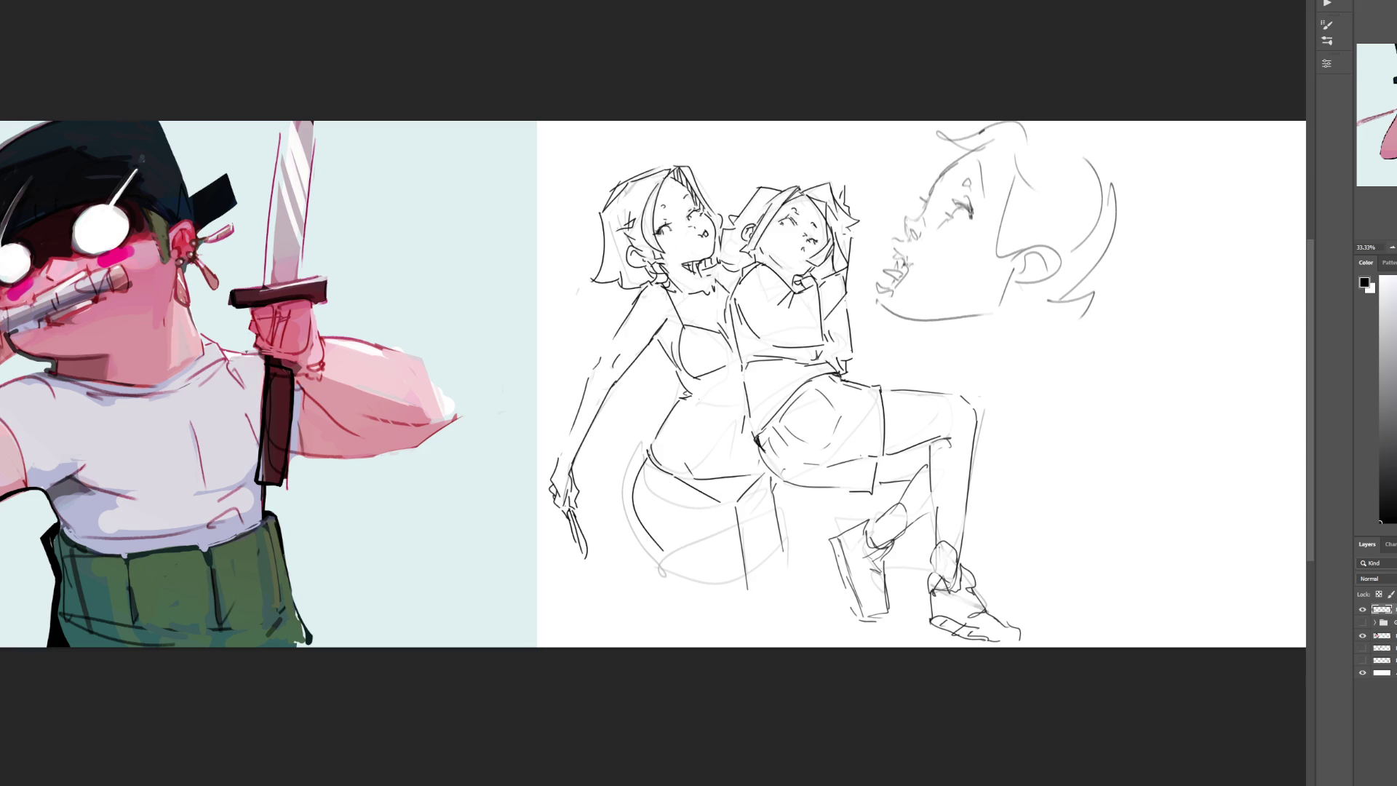
mouse_move(1025, 252)
left_mouse_down()
mouse_move(1040, 271)
mouse_move(994, 310)
mouse_move(882, 320)
left_mouse_up()
mouse_move(998, 293)
left_mouse_down()
mouse_move(965, 313)
mouse_move(960, 357)
mouse_move(1002, 365)
left_mouse_up()
left_click_drag(1026, 334, 1002, 361)
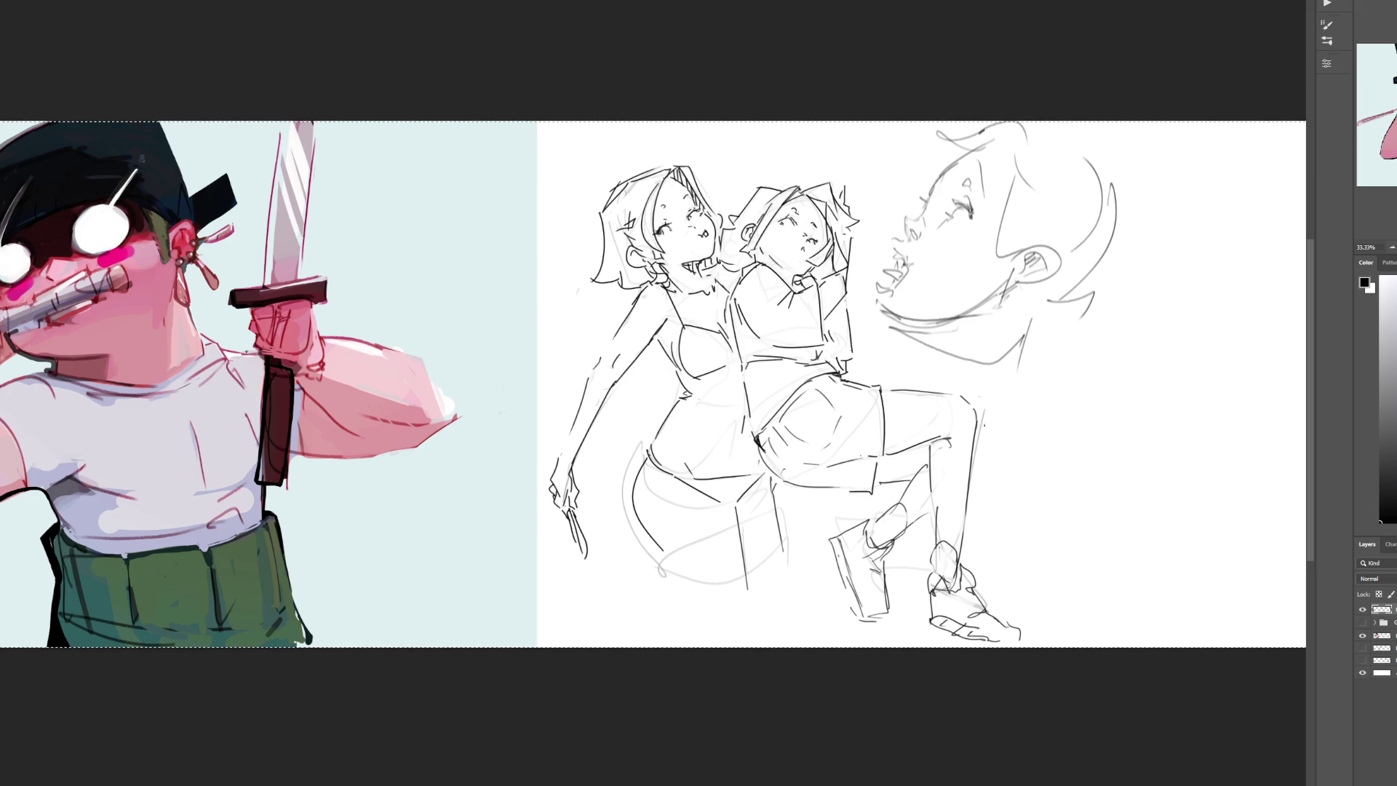
Step: Fade the large head sketch with the Eraser and zoom in on it
key("e")
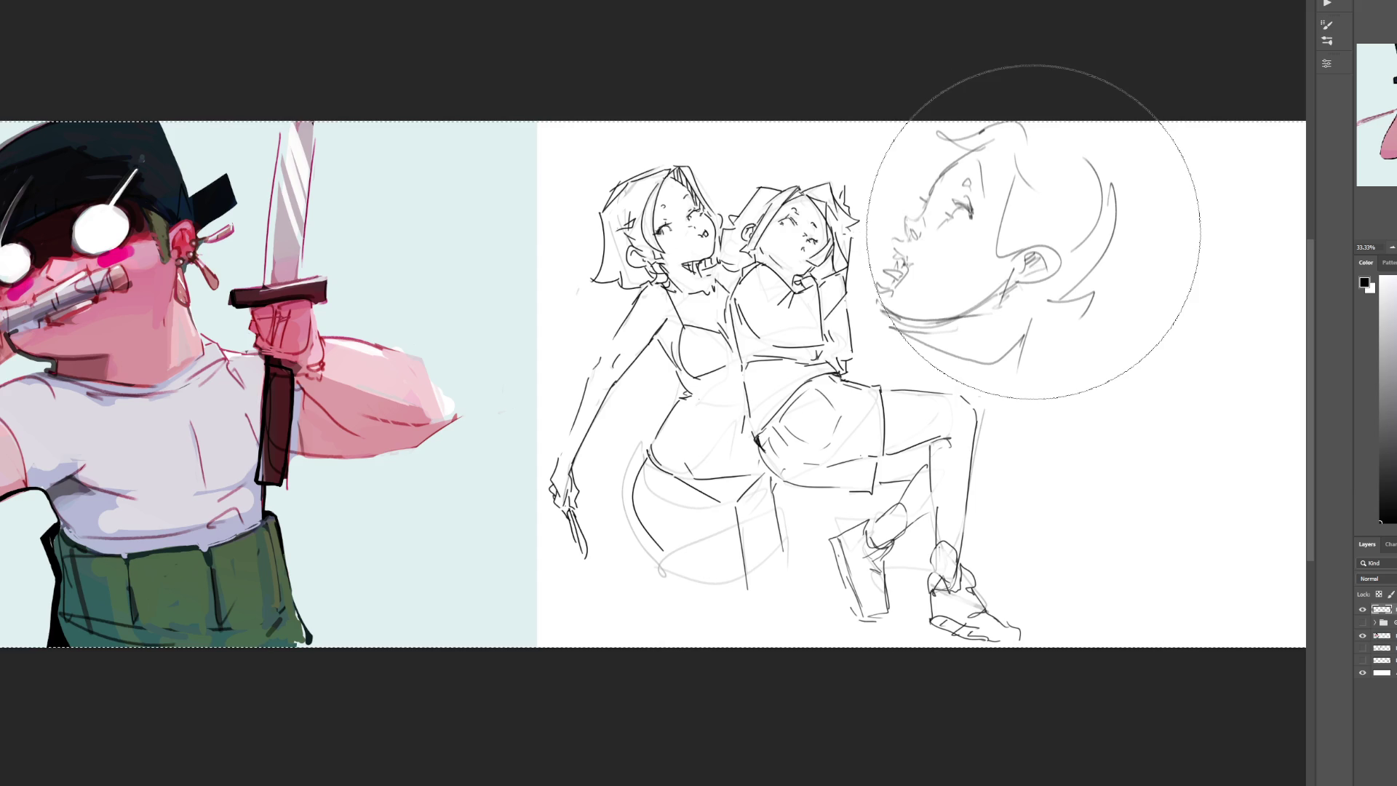
key("bracketleft")
key("bracketleft")
key("bracketleft")
mouse_move(1091, 321)
left_mouse_down()
mouse_move(1029, 234)
mouse_move(1045, 172)
mouse_move(1018, 209)
left_mouse_up()
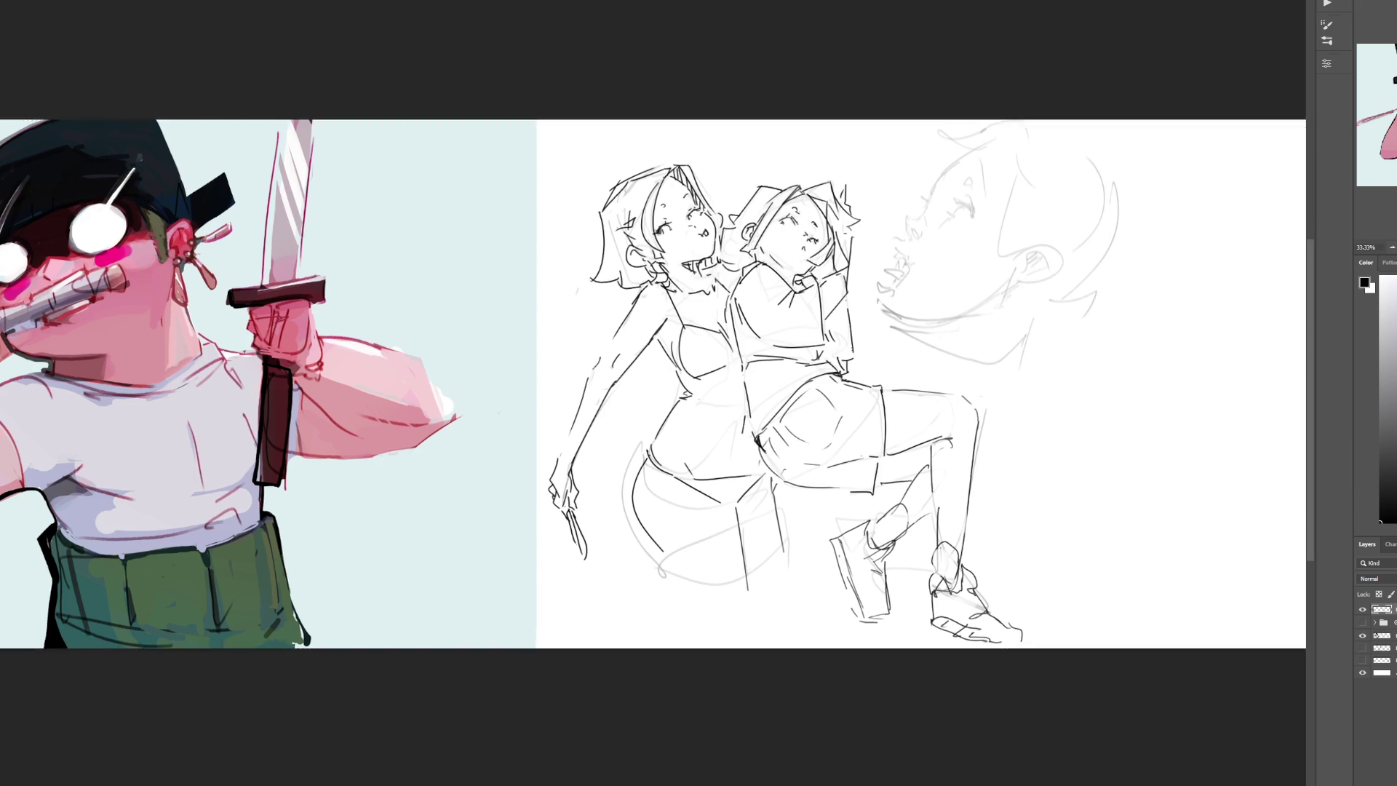
key("ctrl+plus")
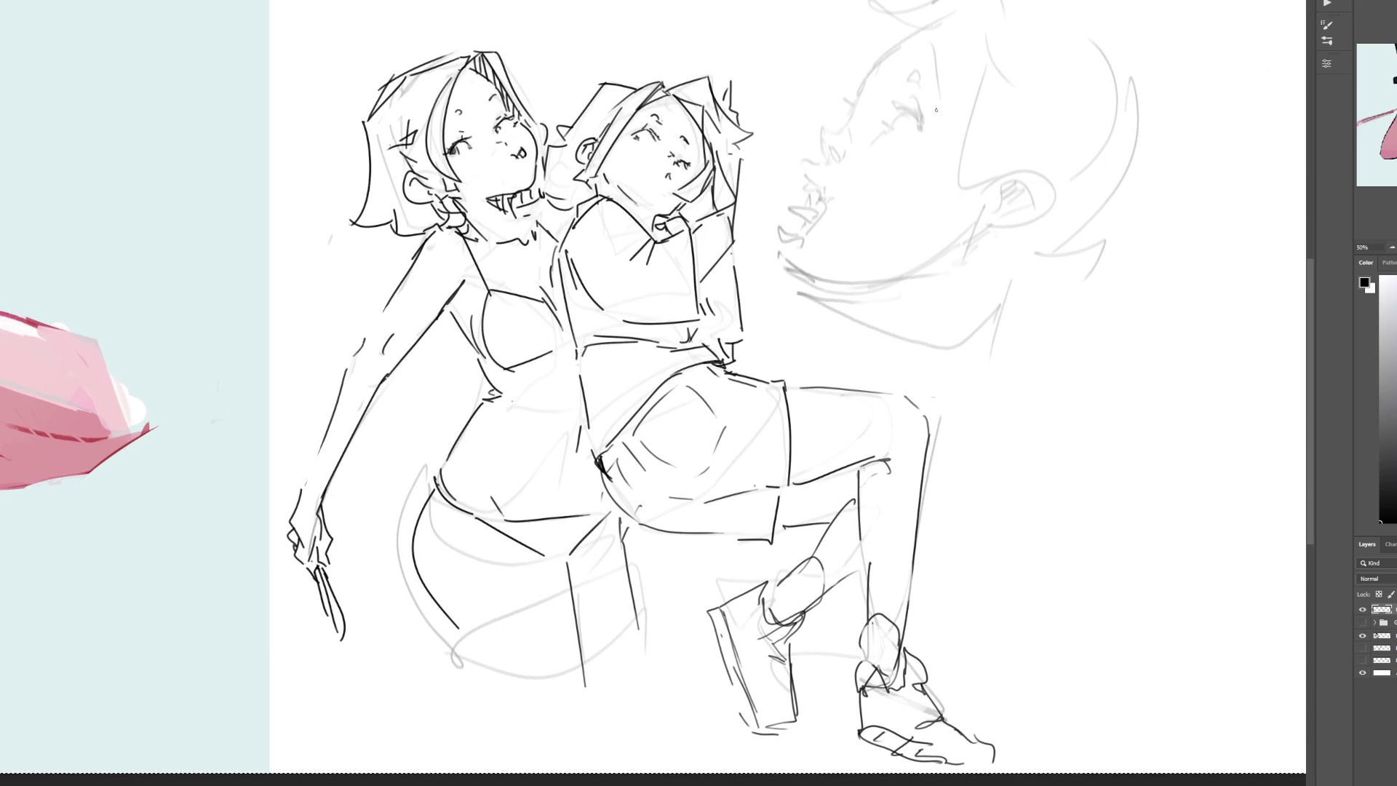
Step: Draw the smaller face's eye with a pupil, an upper lip and a small ear
mouse_move(866, 78)
left_mouse_down()
mouse_move(867, 133)
mouse_move(915, 42)
mouse_move(937, 115)
mouse_move(901, 153)
mouse_move(890, 125)
mouse_move(916, 120)
mouse_move(910, 138)
left_mouse_up()
mouse_move(923, 77)
left_mouse_down()
mouse_move(929, 90)
mouse_move(933, 74)
mouse_move(893, 80)
mouse_move(928, 88)
left_mouse_up()
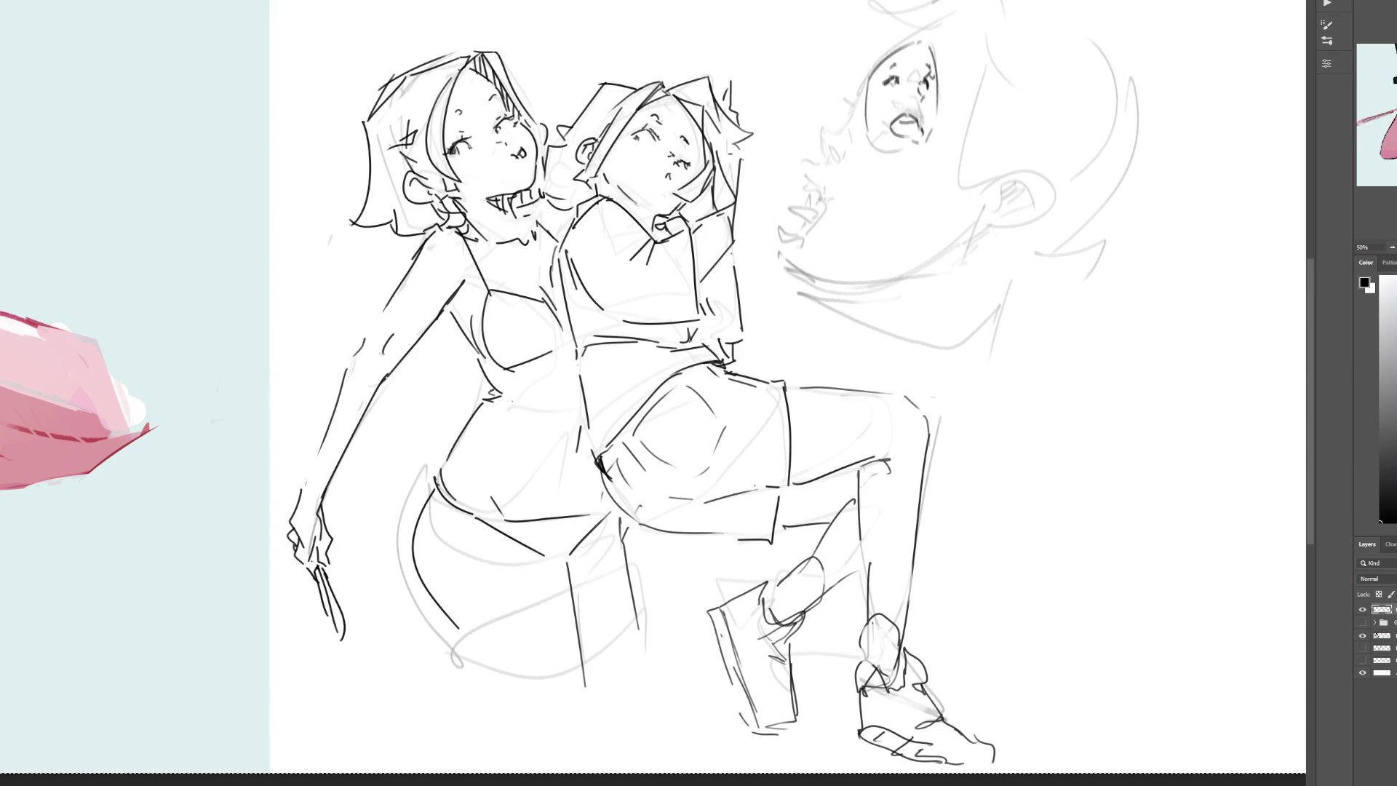
mouse_move(906, 118)
left_mouse_down()
mouse_move(923, 109)
mouse_move(914, 136)
mouse_move(938, 115)
mouse_move(909, 148)
left_mouse_up()
key("ctrl+z")
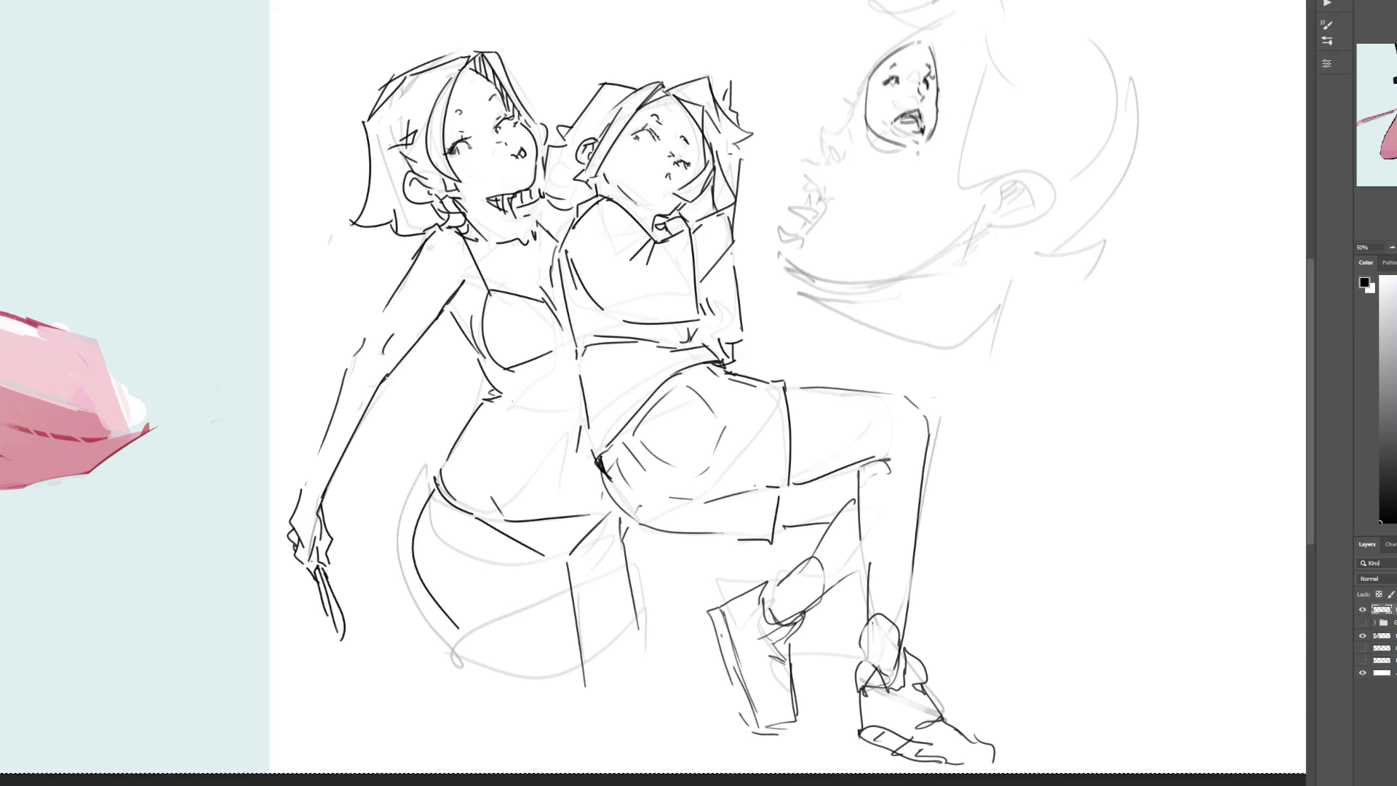
left_click_drag(864, 91, 862, 114)
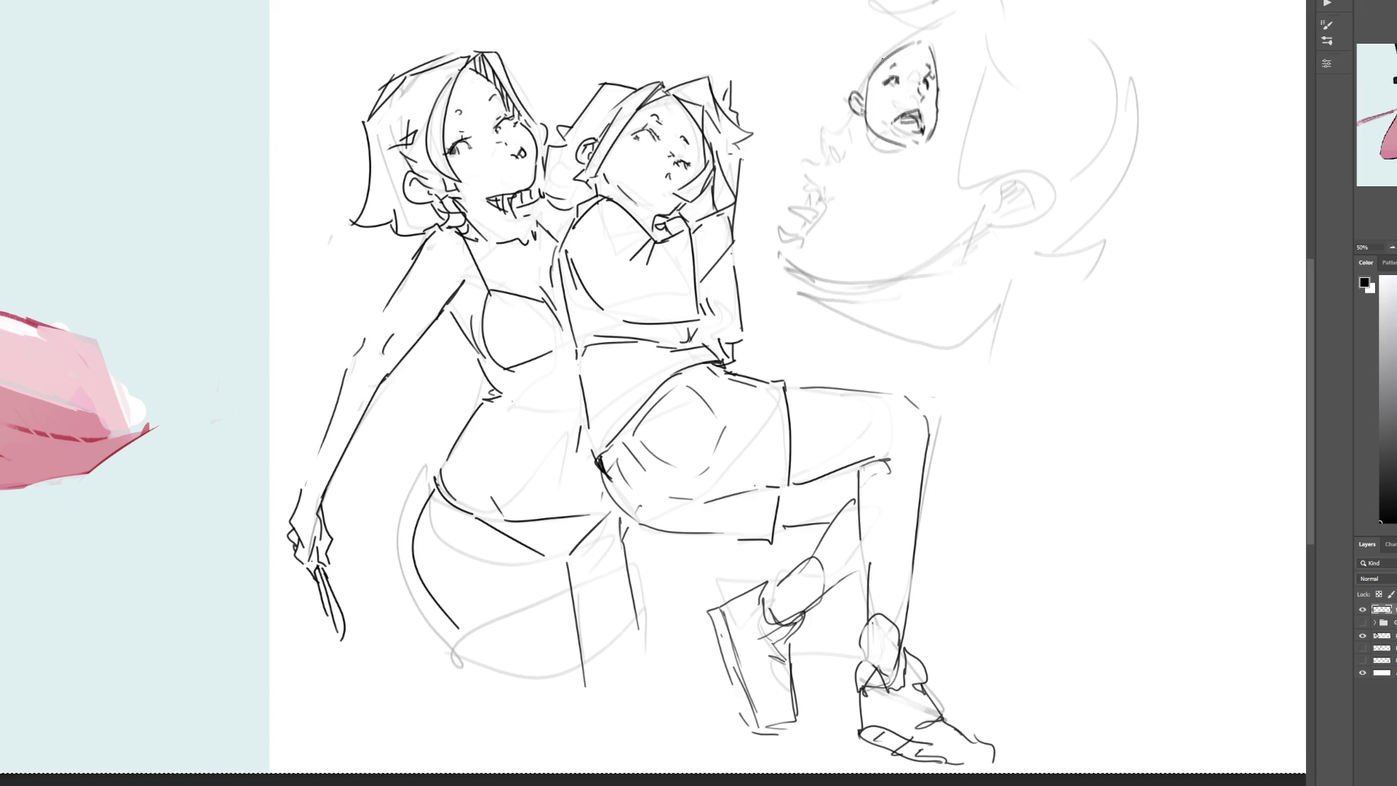
Step: Outline the third figure's small face with hair, ear, cheek and jaw
left_click_drag(869, 74, 863, 107)
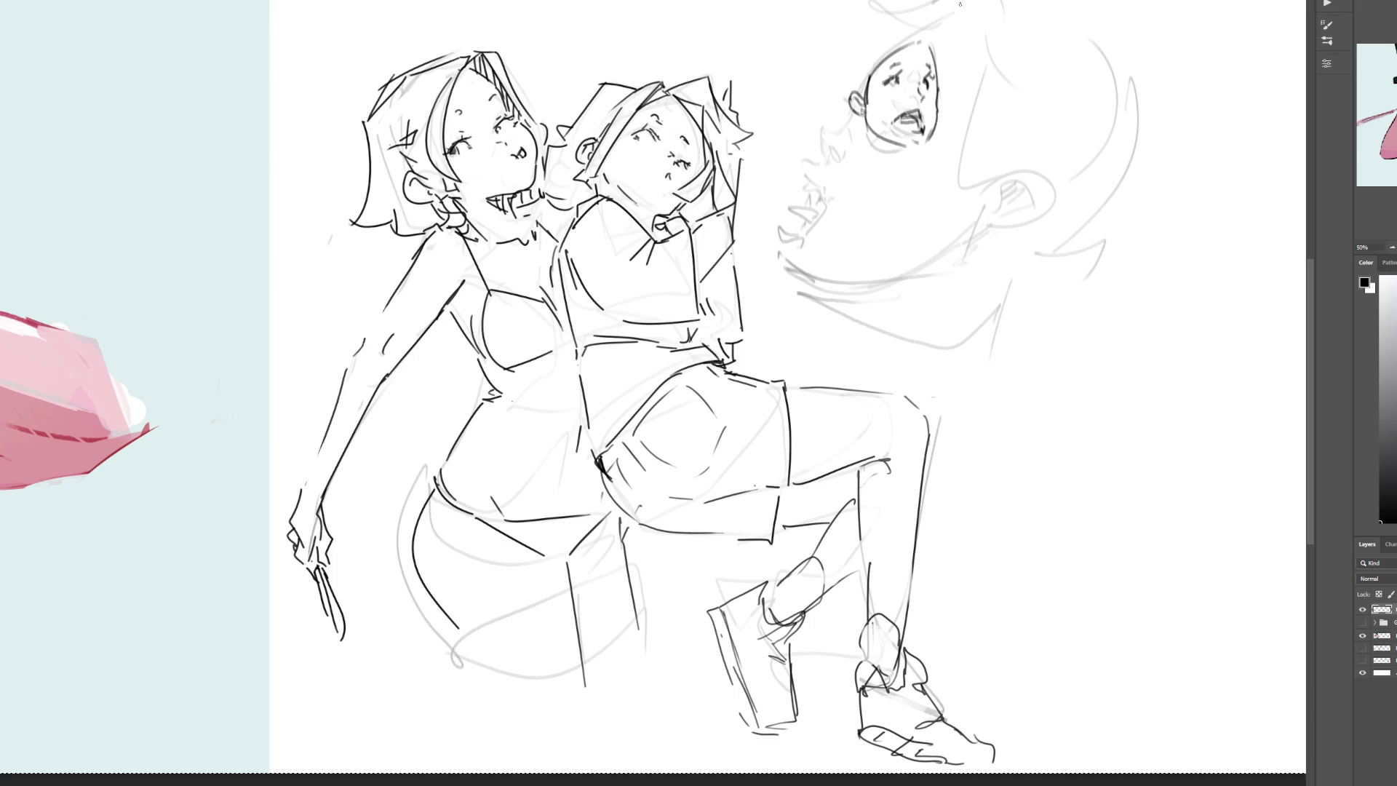
left_click_drag(931, 45, 979, 128)
mouse_move(947, 29)
left_mouse_down()
mouse_move(984, 93)
mouse_move(976, 120)
mouse_move(940, 128)
left_mouse_up()
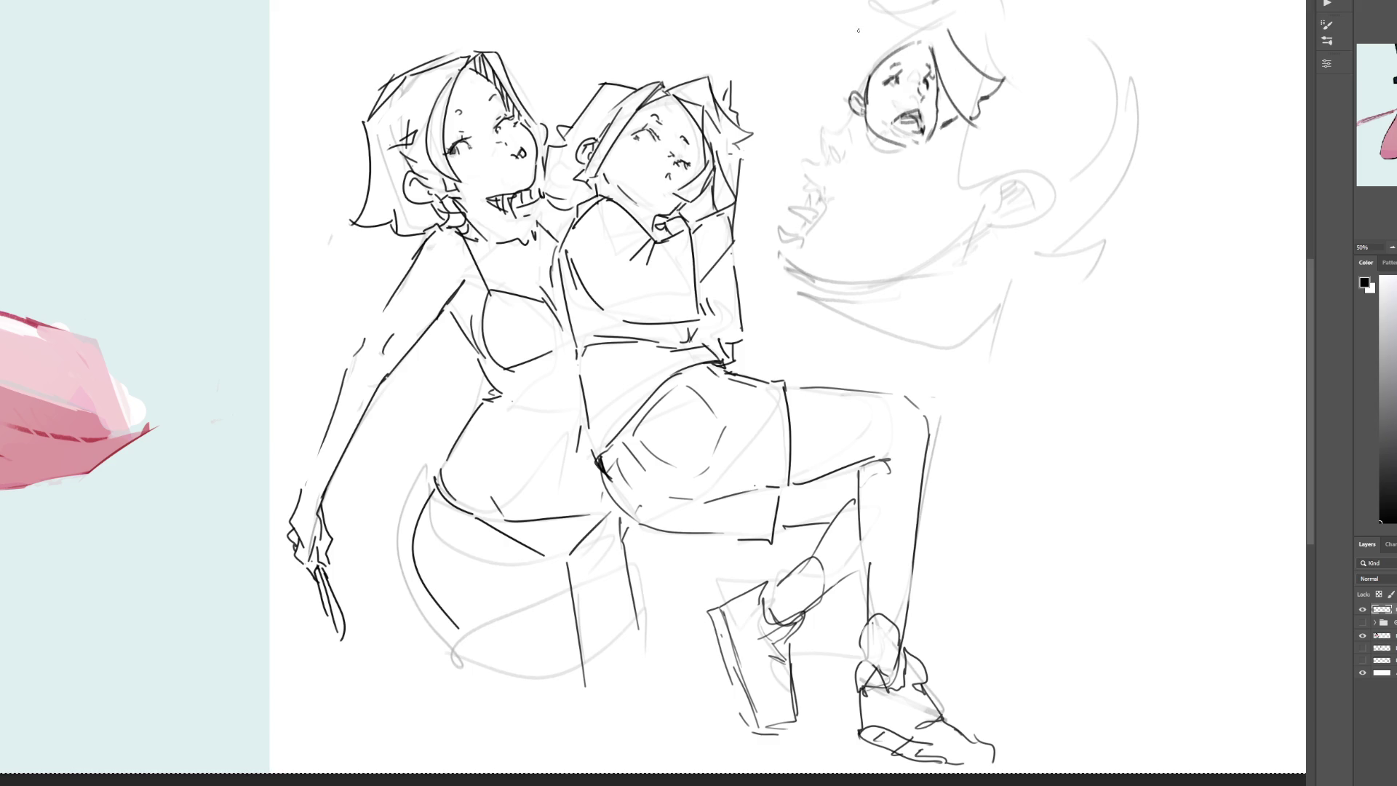
mouse_move(866, 87)
left_mouse_down()
mouse_move(915, 33)
mouse_move(902, 7)
mouse_move(828, 123)
mouse_move(847, 153)
left_mouse_up()
mouse_move(870, 132)
left_mouse_down()
mouse_move(862, 146)
mouse_move(878, 166)
mouse_move(895, 150)
mouse_move(919, 176)
left_mouse_up()
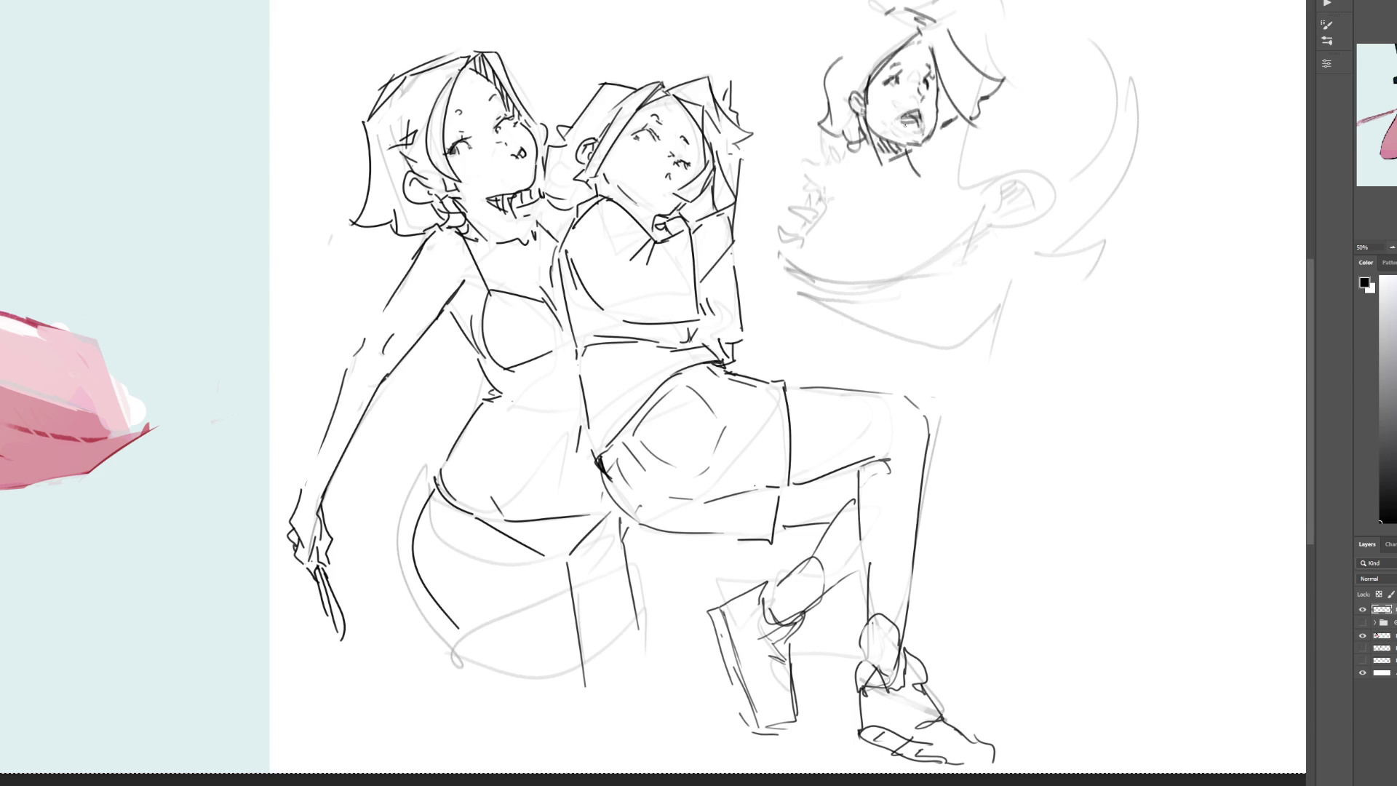
left_click_drag(870, 114, 907, 145)
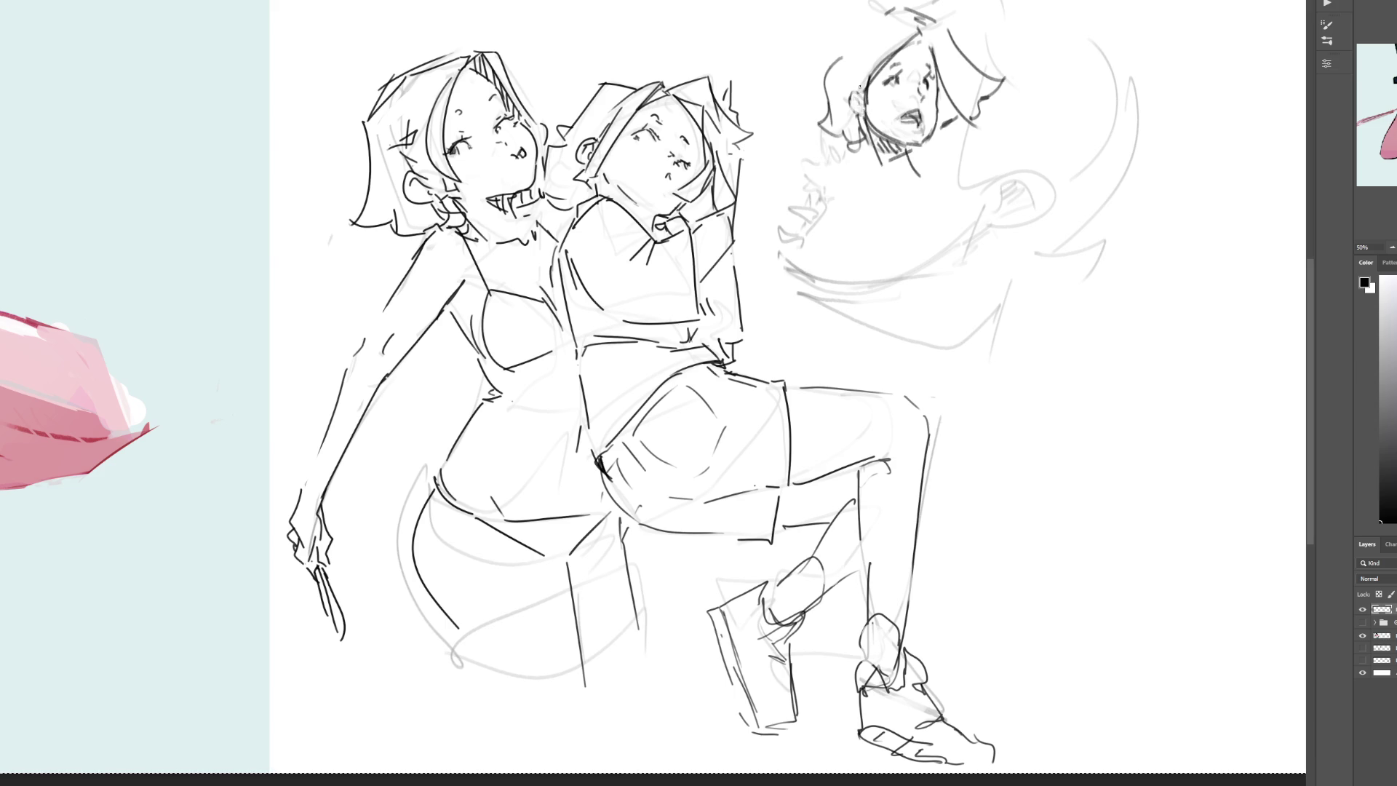
left_click_drag(854, 110, 858, 102)
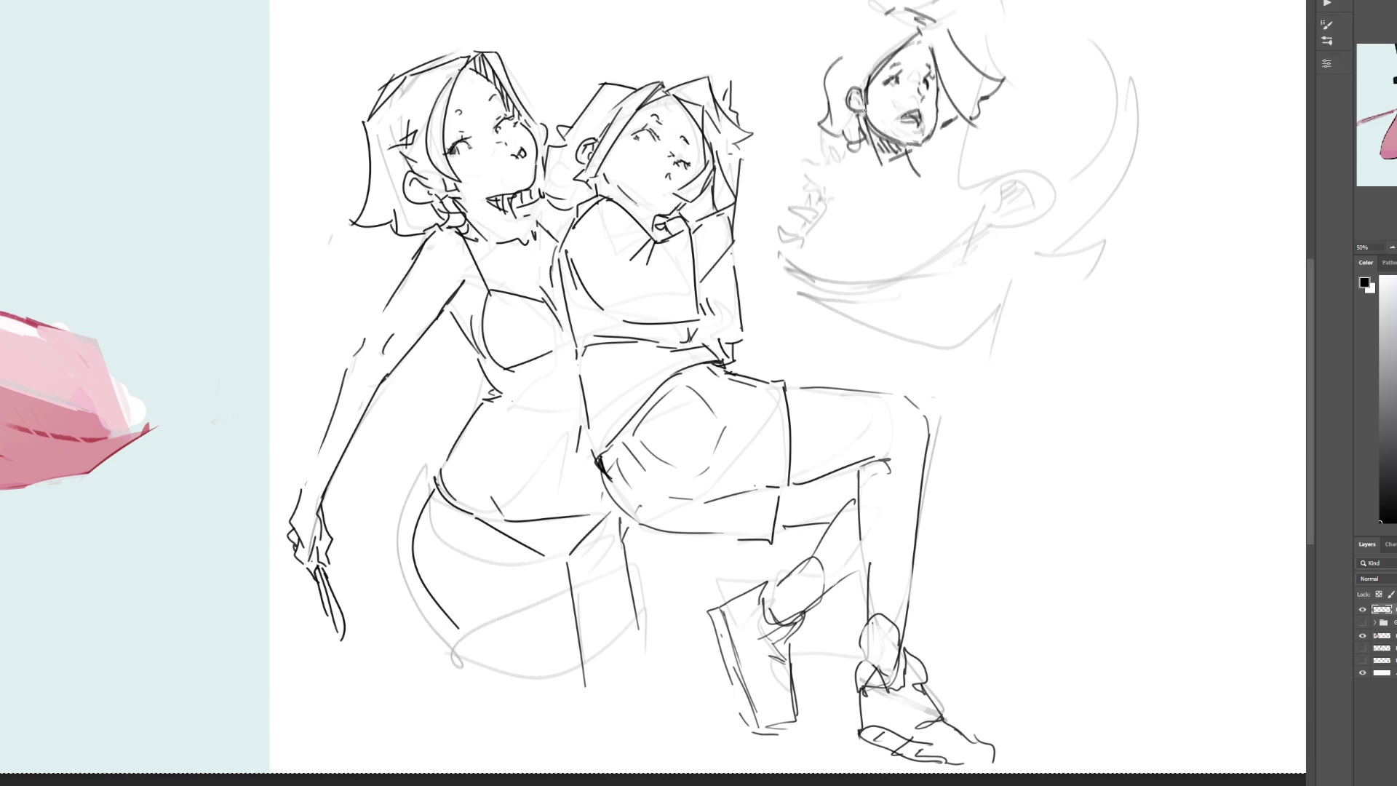
left_click_drag(910, 116, 933, 115)
key("ctrl+z")
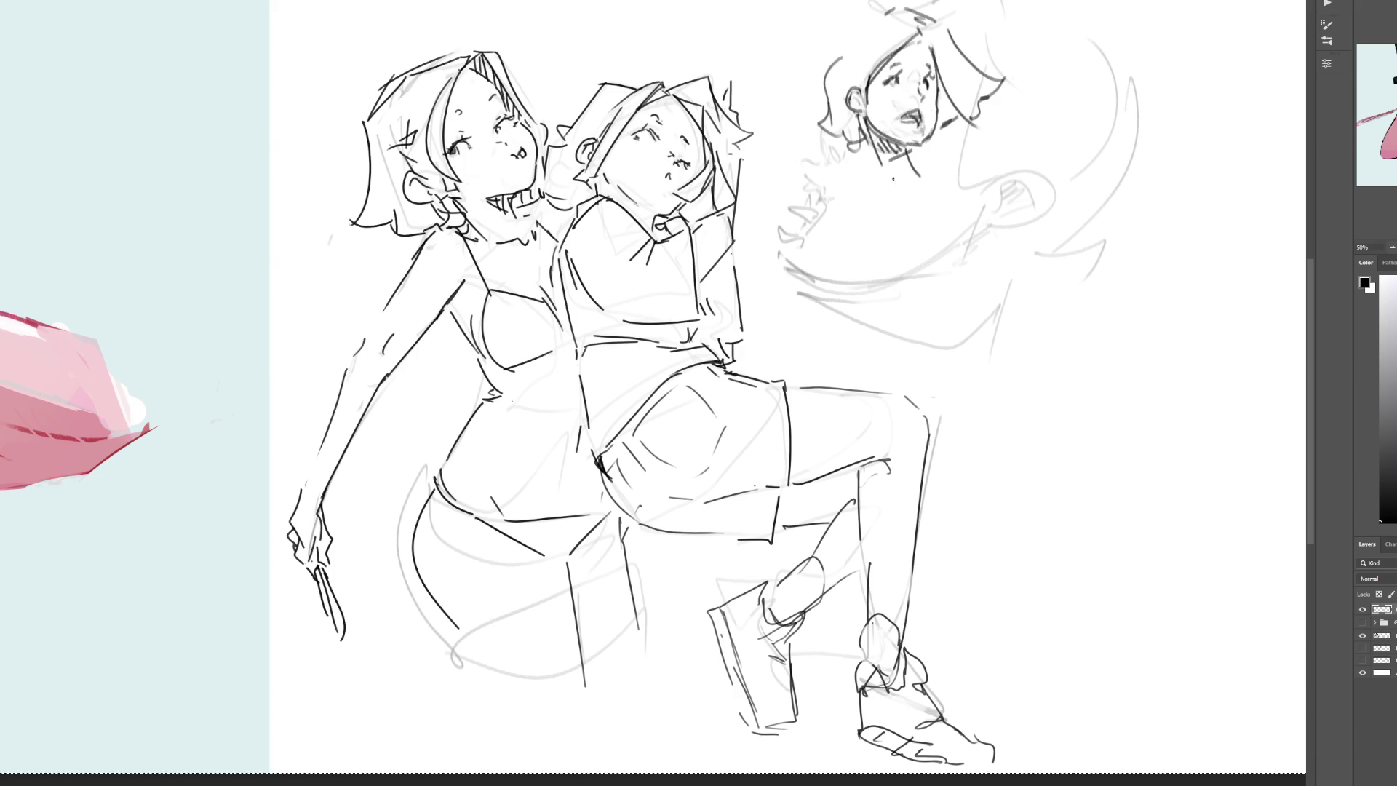
Step: Sketch the third figure's chin, neck, collar, torso, waist and left arm
left_click_drag(884, 167, 923, 175)
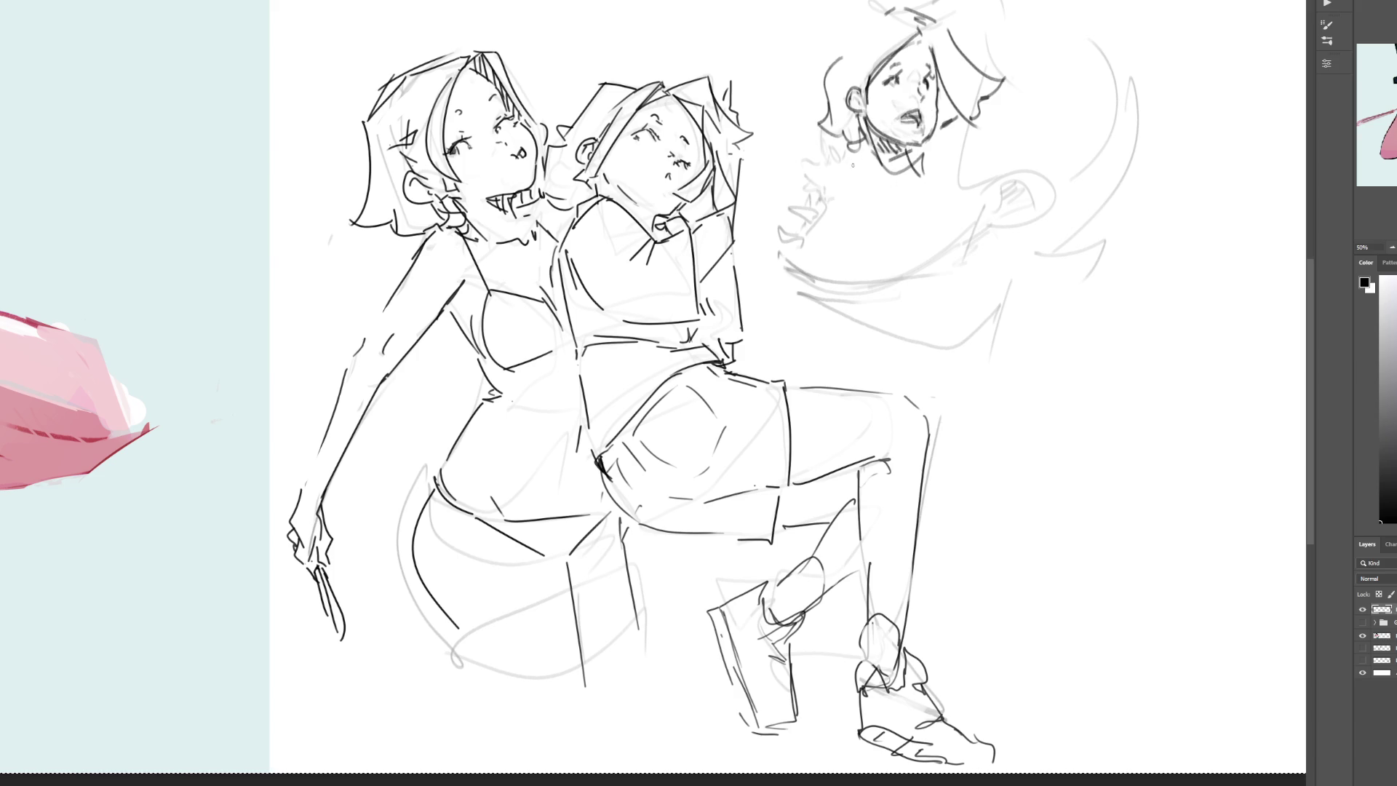
mouse_move(879, 167)
left_mouse_down()
mouse_move(861, 154)
mouse_move(831, 190)
mouse_move(945, 168)
mouse_move(974, 186)
left_mouse_up()
mouse_move(870, 163)
left_mouse_down()
mouse_move(891, 242)
mouse_move(950, 175)
mouse_move(994, 239)
left_mouse_up()
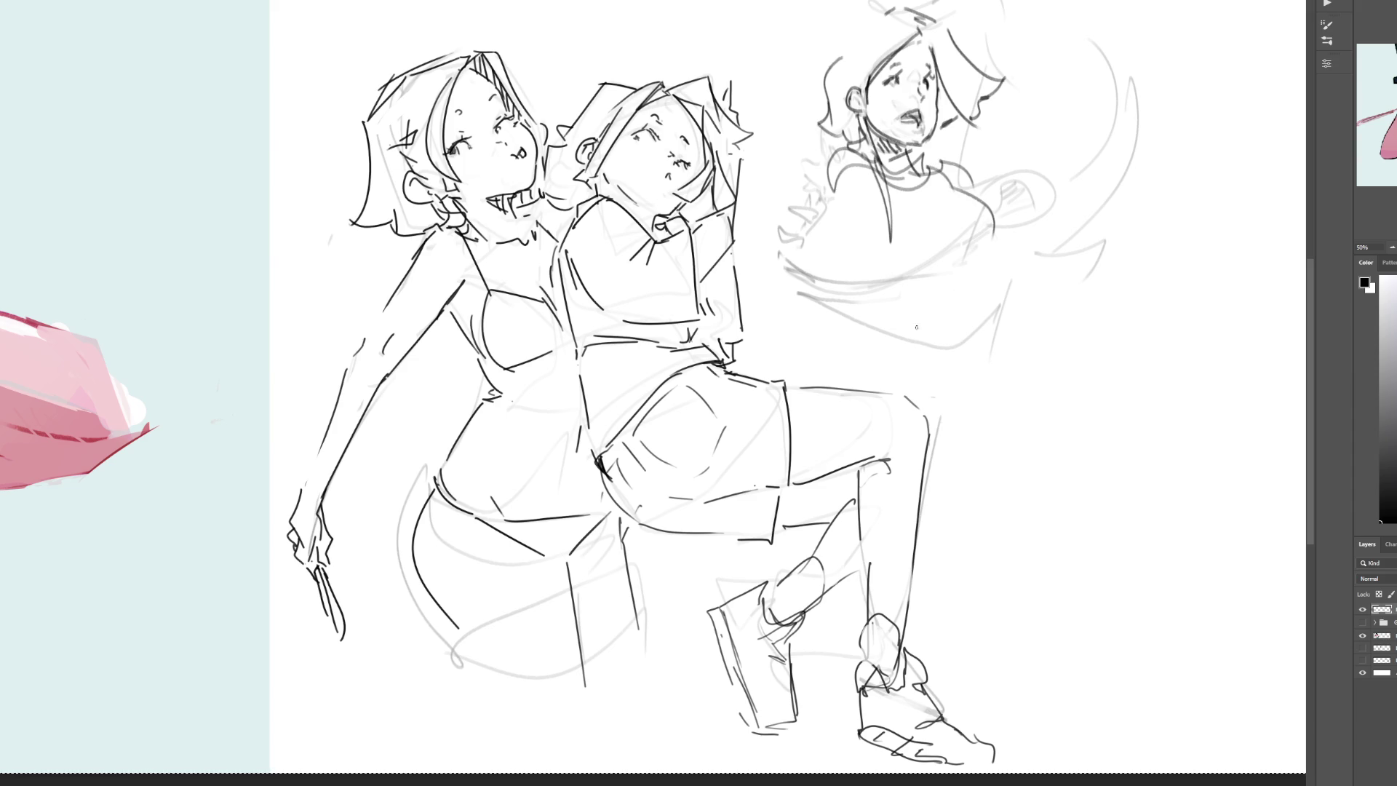
mouse_move(900, 269)
left_mouse_down()
mouse_move(985, 260)
mouse_move(1008, 307)
mouse_move(895, 310)
left_mouse_up()
mouse_move(987, 256)
left_mouse_down()
mouse_move(979, 285)
mouse_move(899, 308)
left_mouse_up()
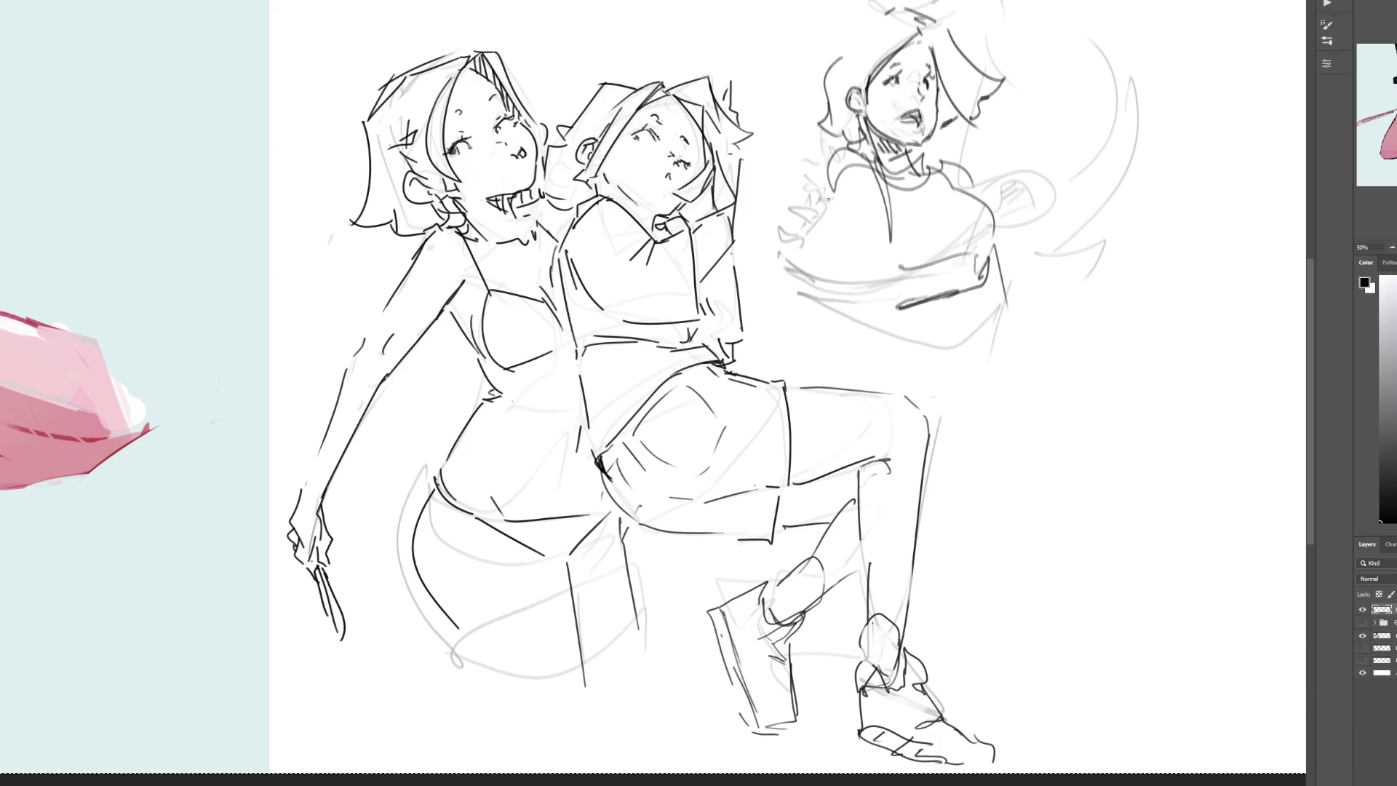
left_click_drag(835, 182, 866, 307)
left_click_drag(878, 214, 882, 243)
mouse_move(880, 270)
left_mouse_down()
mouse_move(887, 334)
mouse_move(867, 386)
left_mouse_up()
mouse_move(887, 323)
left_mouse_down()
mouse_move(884, 374)
mouse_move(996, 320)
mouse_move(953, 358)
mouse_move(910, 366)
mouse_move(980, 343)
mouse_move(1033, 305)
mouse_move(1052, 342)
mouse_move(1009, 357)
mouse_move(1030, 350)
mouse_move(982, 502)
mouse_move(947, 504)
left_mouse_up()
Step: Draw the raised thigh, knee, long lower leg and foot of the third figure
left_click_drag(984, 384, 1138, 305)
left_click_drag(997, 491, 1106, 444)
mouse_move(1125, 398)
left_mouse_down()
mouse_move(1107, 428)
mouse_move(1132, 394)
left_mouse_up()
mouse_move(1152, 306)
left_mouse_down()
mouse_move(1177, 359)
mouse_move(1140, 597)
left_mouse_up()
mouse_move(1125, 399)
left_mouse_down()
mouse_move(1115, 608)
mouse_move(1141, 609)
left_mouse_up()
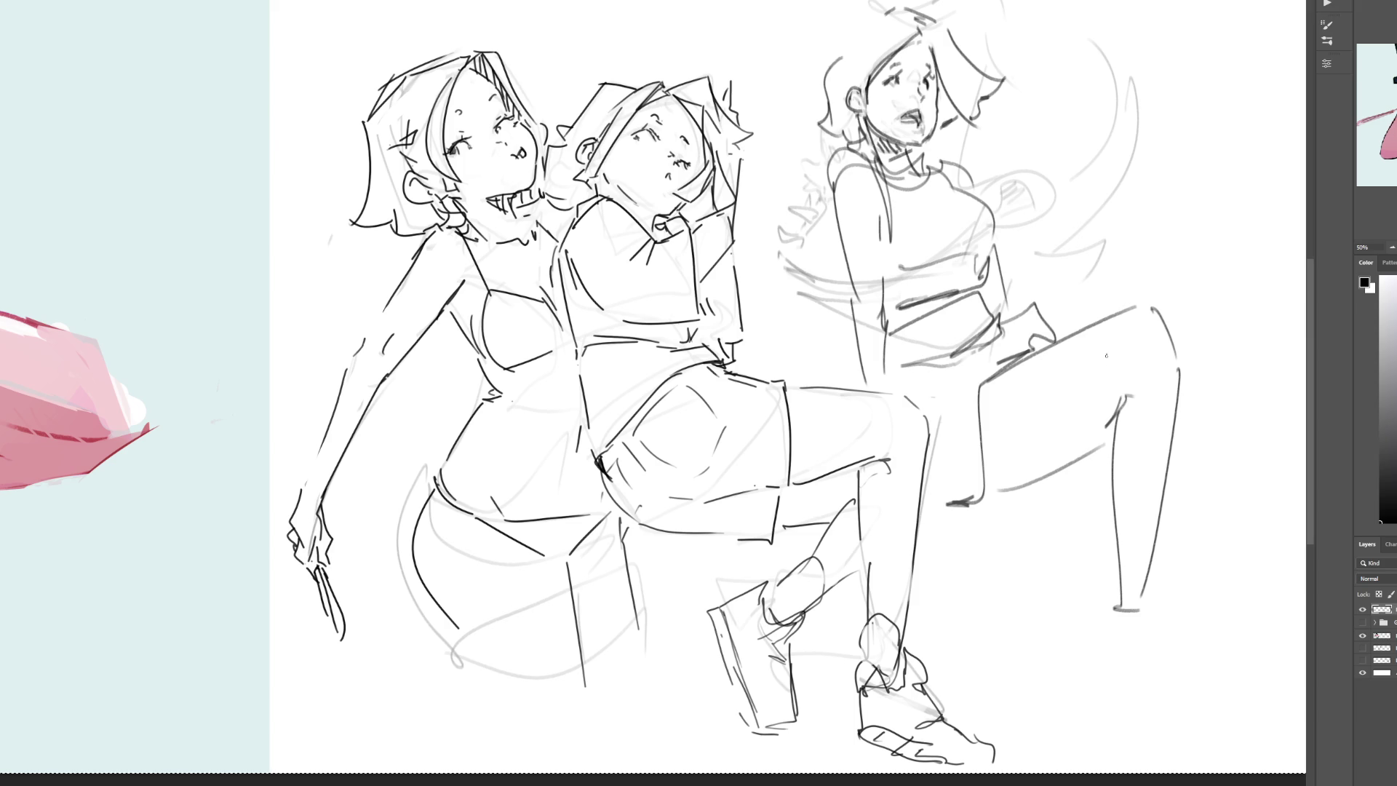
Step: Add the foot under the extended leg, then softly erase the third figure's head lines
mouse_move(1087, 468)
left_mouse_down()
mouse_move(1045, 479)
mouse_move(1210, 435)
mouse_move(1177, 495)
mouse_move(1237, 448)
mouse_move(1288, 502)
mouse_move(1121, 575)
mouse_move(1142, 645)
left_mouse_up()
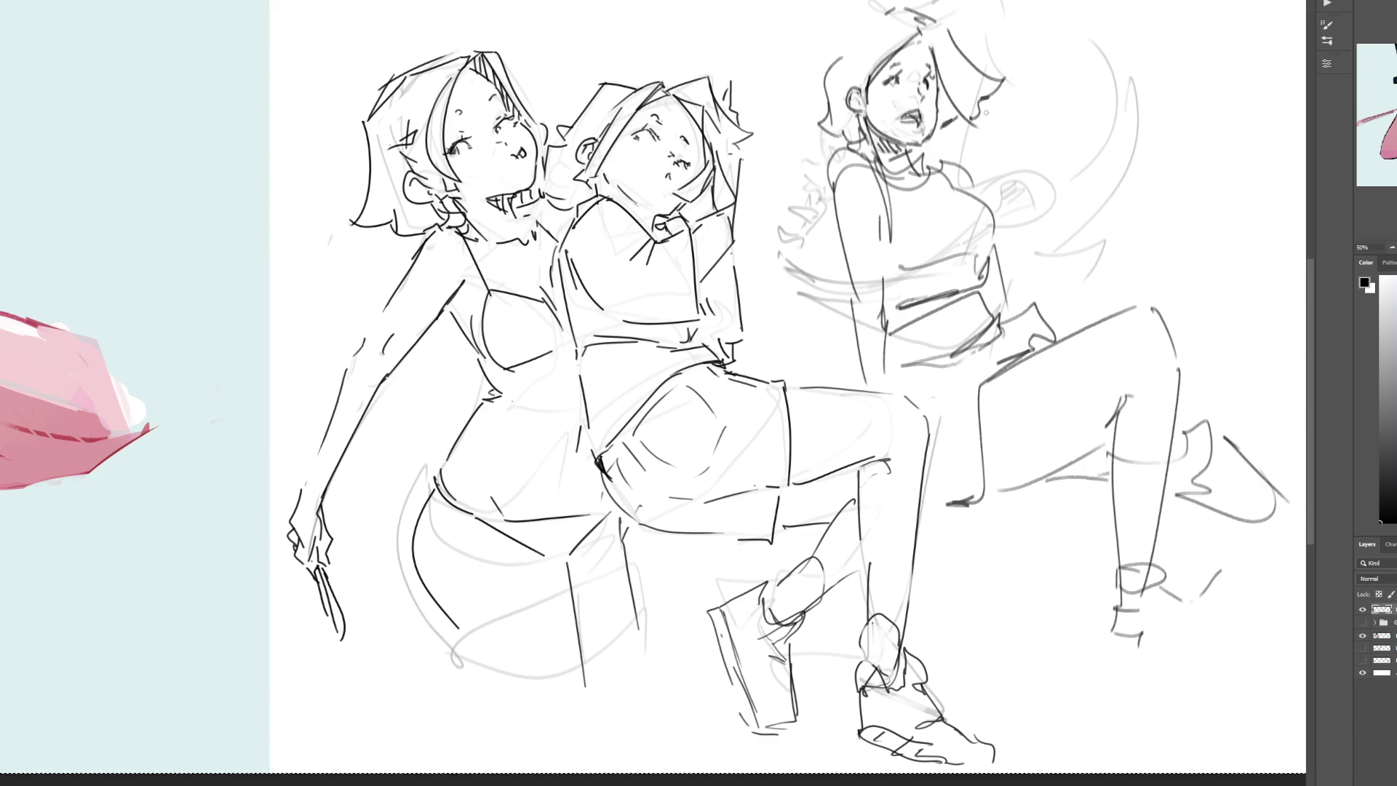
key("bracketright")
key("bracketright")
key("bracketright")
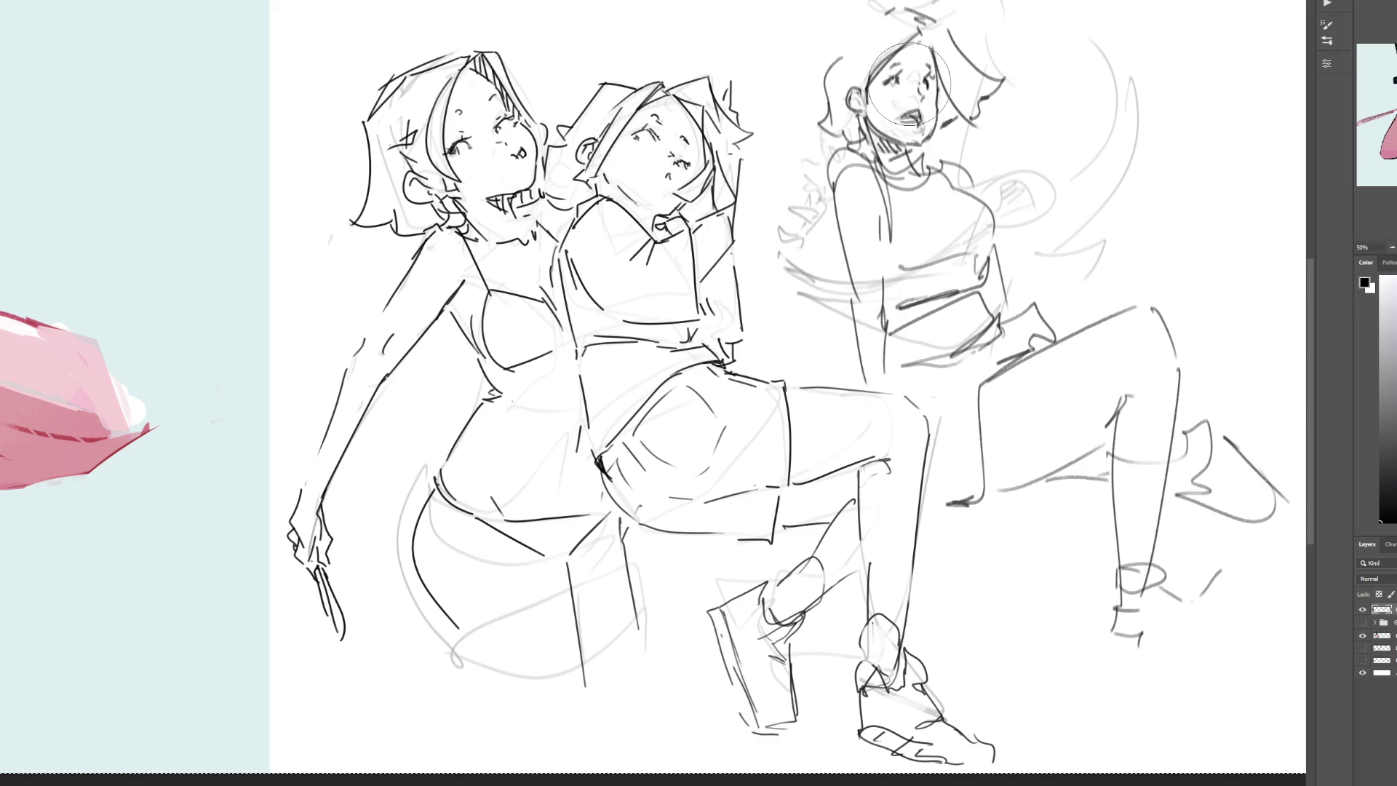
mouse_move(909, 82)
left_mouse_down()
mouse_move(892, 76)
mouse_move(990, 62)
left_mouse_up()
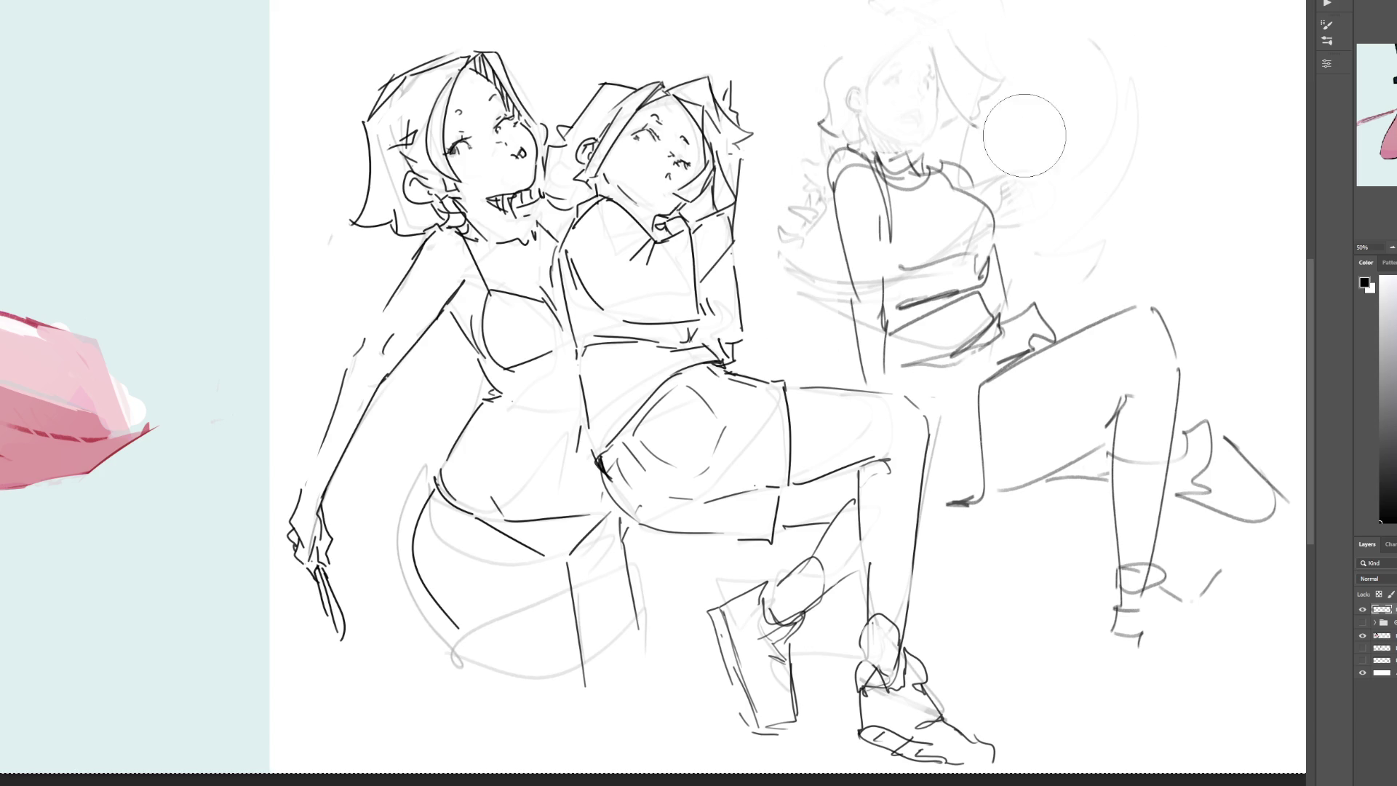
Step: Fade the third figure's torso lines, then redraw its ear and head top with a fine brush
mouse_move(990, 211)
left_mouse_down()
mouse_move(960, 335)
mouse_move(1070, 342)
left_mouse_up()
key("bracketleft")
key("bracketleft")
key("bracketleft")
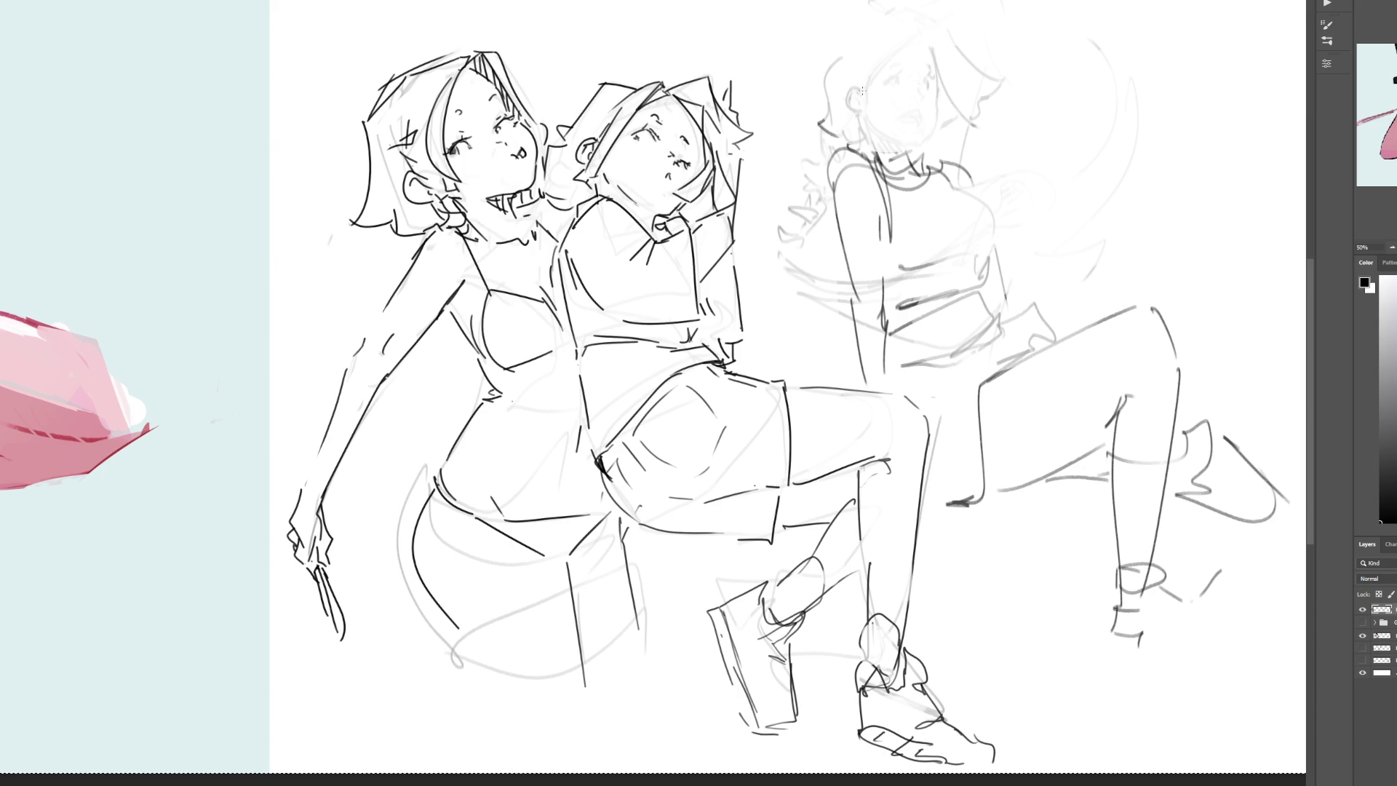
left_click_drag(861, 87, 853, 106)
left_click_drag(846, 89, 852, 103)
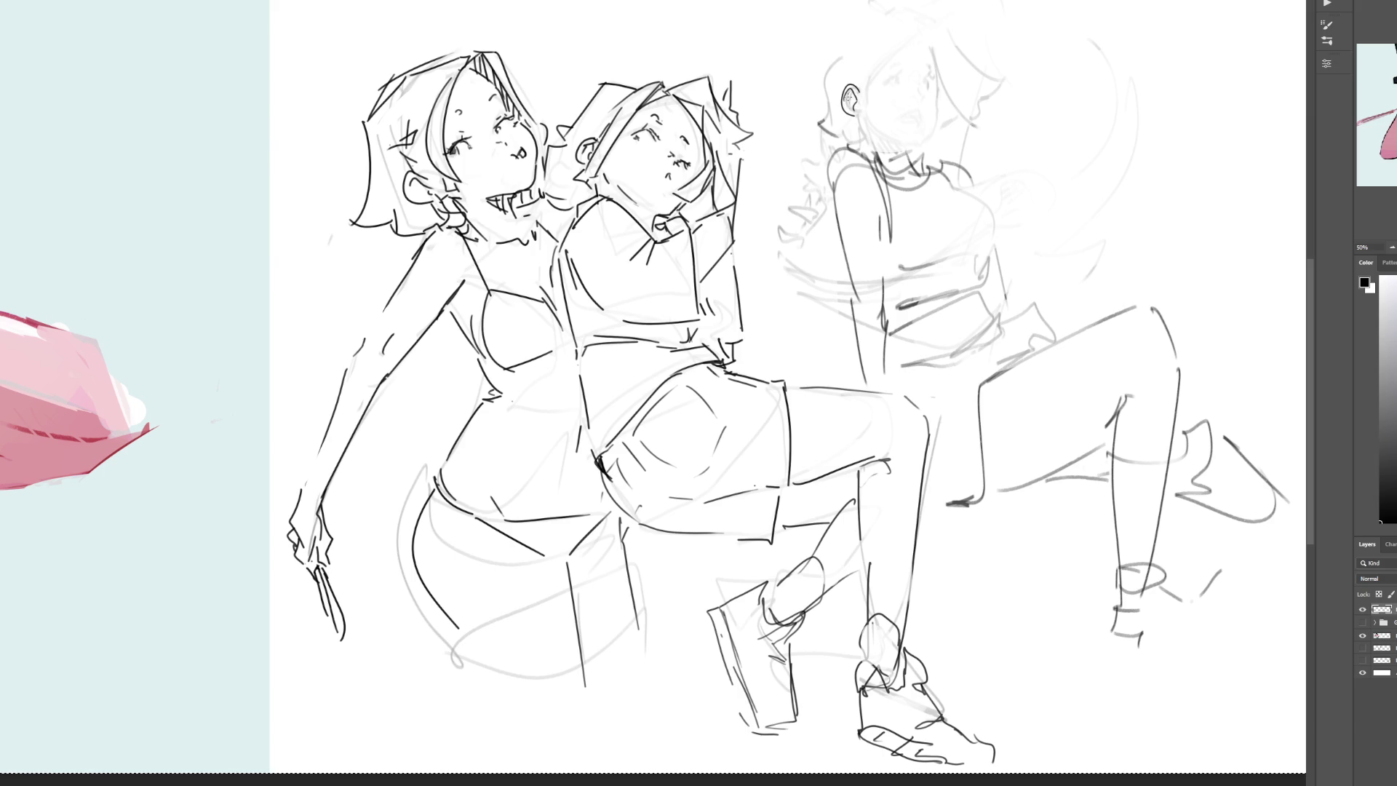
left_click_drag(855, 117, 908, 157)
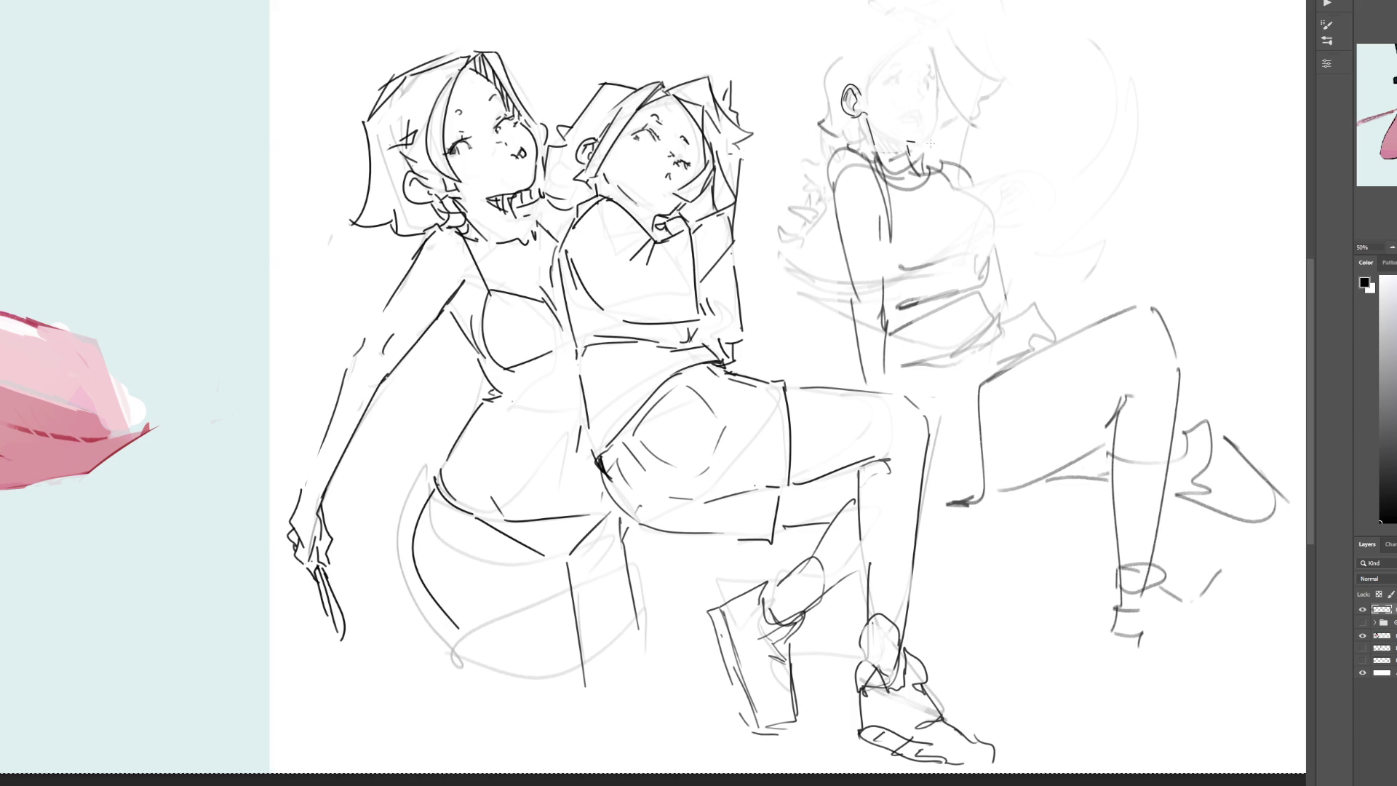
mouse_move(866, 87)
left_mouse_down()
mouse_move(930, 28)
mouse_move(881, 22)
mouse_move(934, 42)
mouse_move(837, 51)
mouse_move(819, 117)
mouse_move(830, 132)
left_mouse_up()
Step: Draw the third figure's eye, jawline and short hair with hatched shading
left_click_drag(882, 81, 901, 75)
left_click_drag(897, 80, 933, 92)
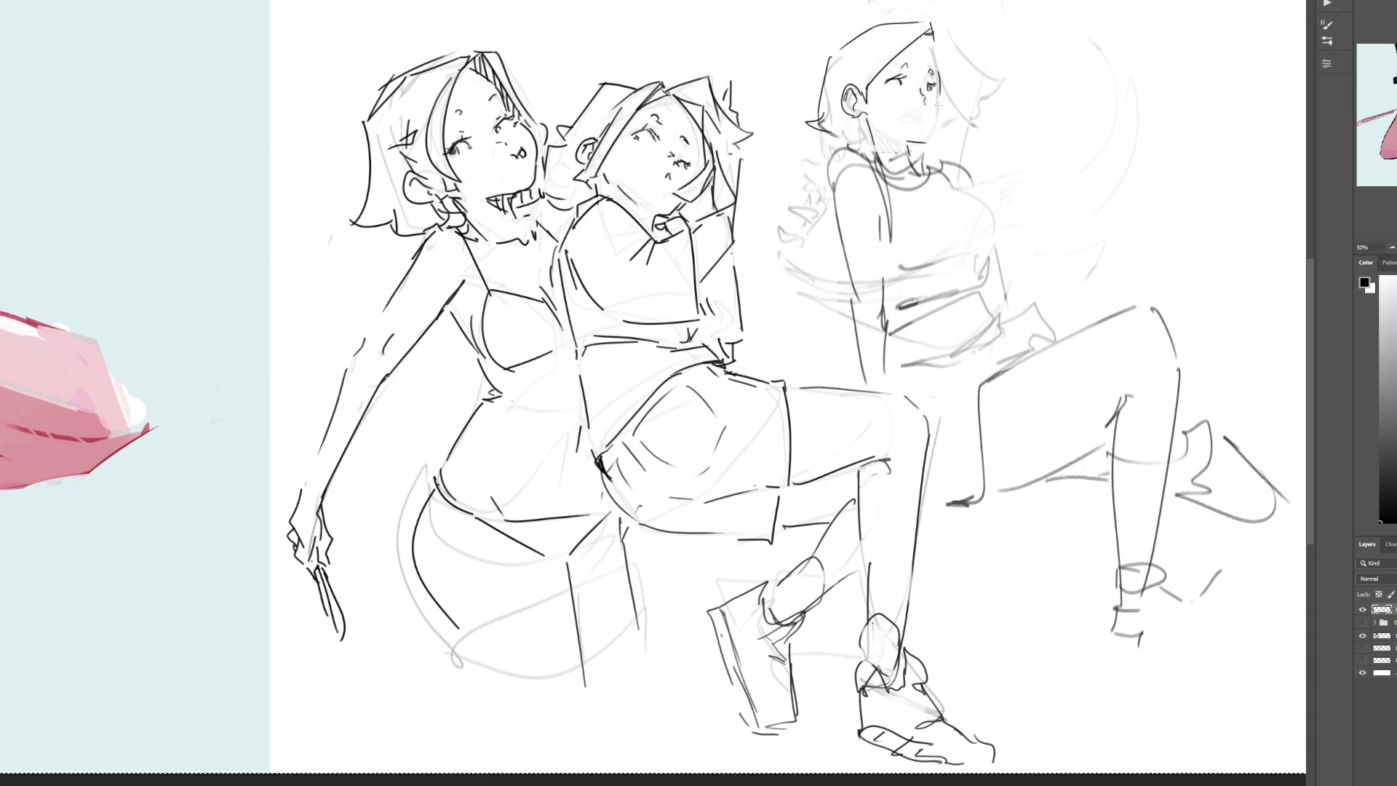
left_click_drag(940, 97, 927, 141)
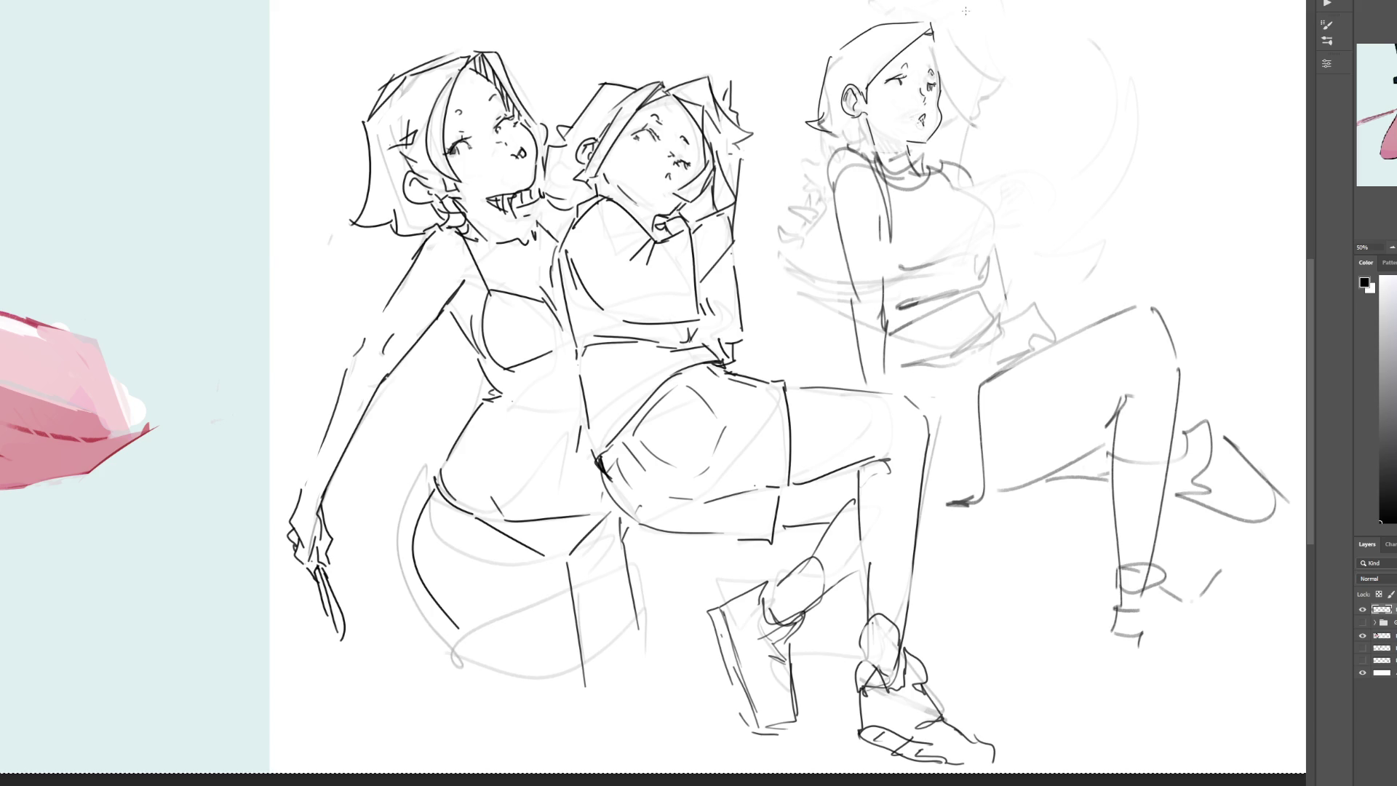
left_click_drag(931, 34, 981, 106)
mouse_move(933, 31)
left_mouse_down()
mouse_move(1009, 88)
mouse_move(968, 118)
mouse_move(982, 105)
mouse_move(956, 104)
mouse_move(963, 73)
left_mouse_up()
mouse_move(934, 122)
left_mouse_down()
mouse_move(967, 58)
mouse_move(970, 71)
left_mouse_up()
left_click_drag(966, 98, 987, 89)
Step: Add the chin, neck and jaw lines, and hatch the shoulder and collar
left_click_drag(885, 107, 871, 119)
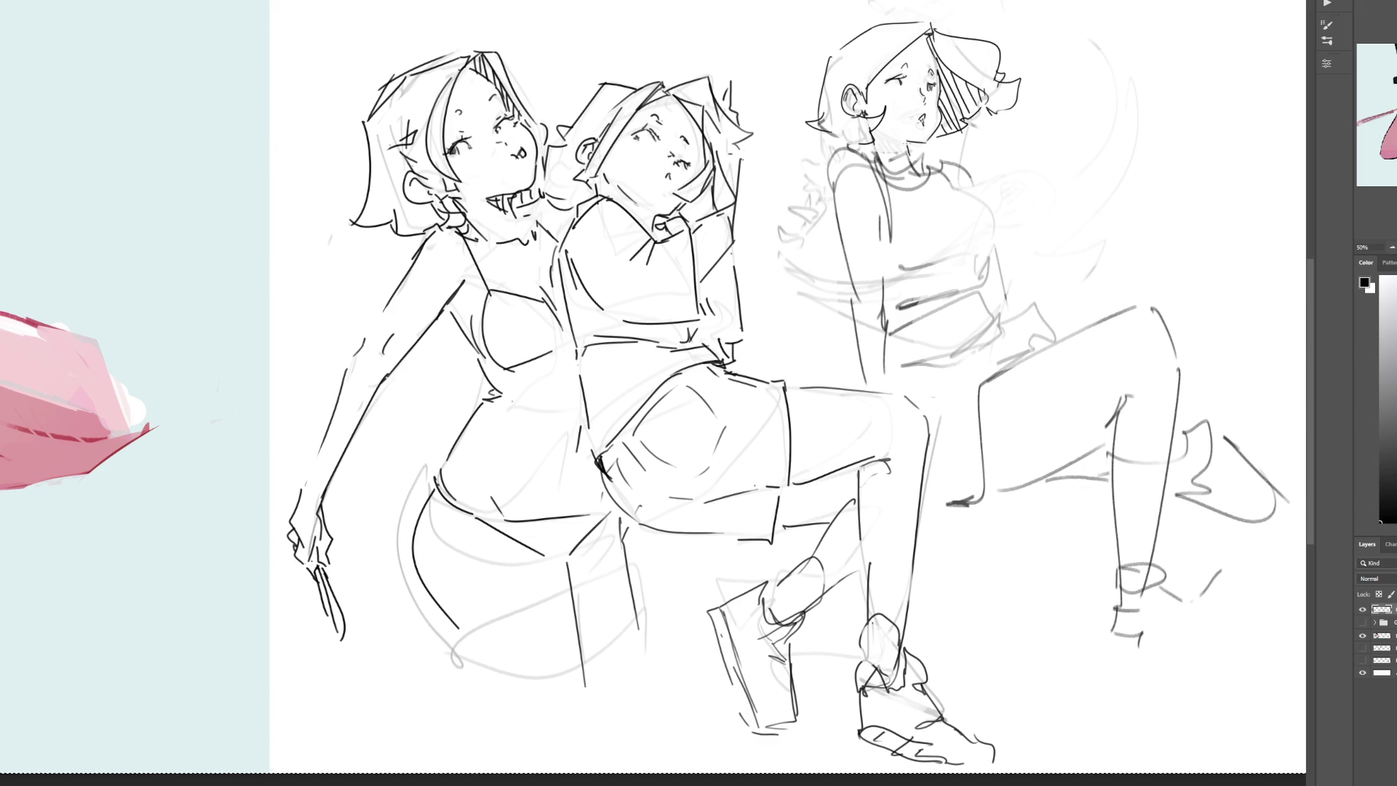
left_click_drag(888, 150, 913, 138)
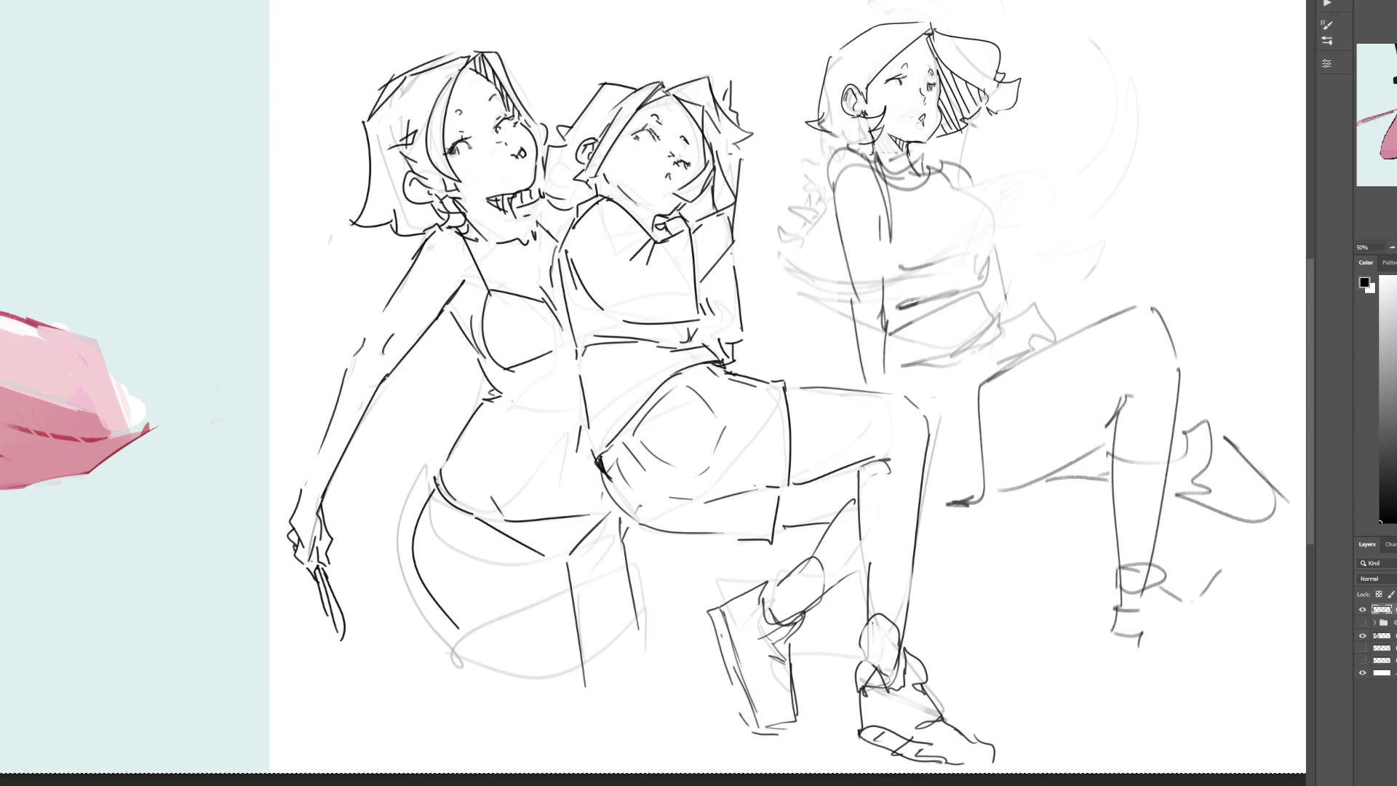
left_click_drag(856, 143, 873, 152)
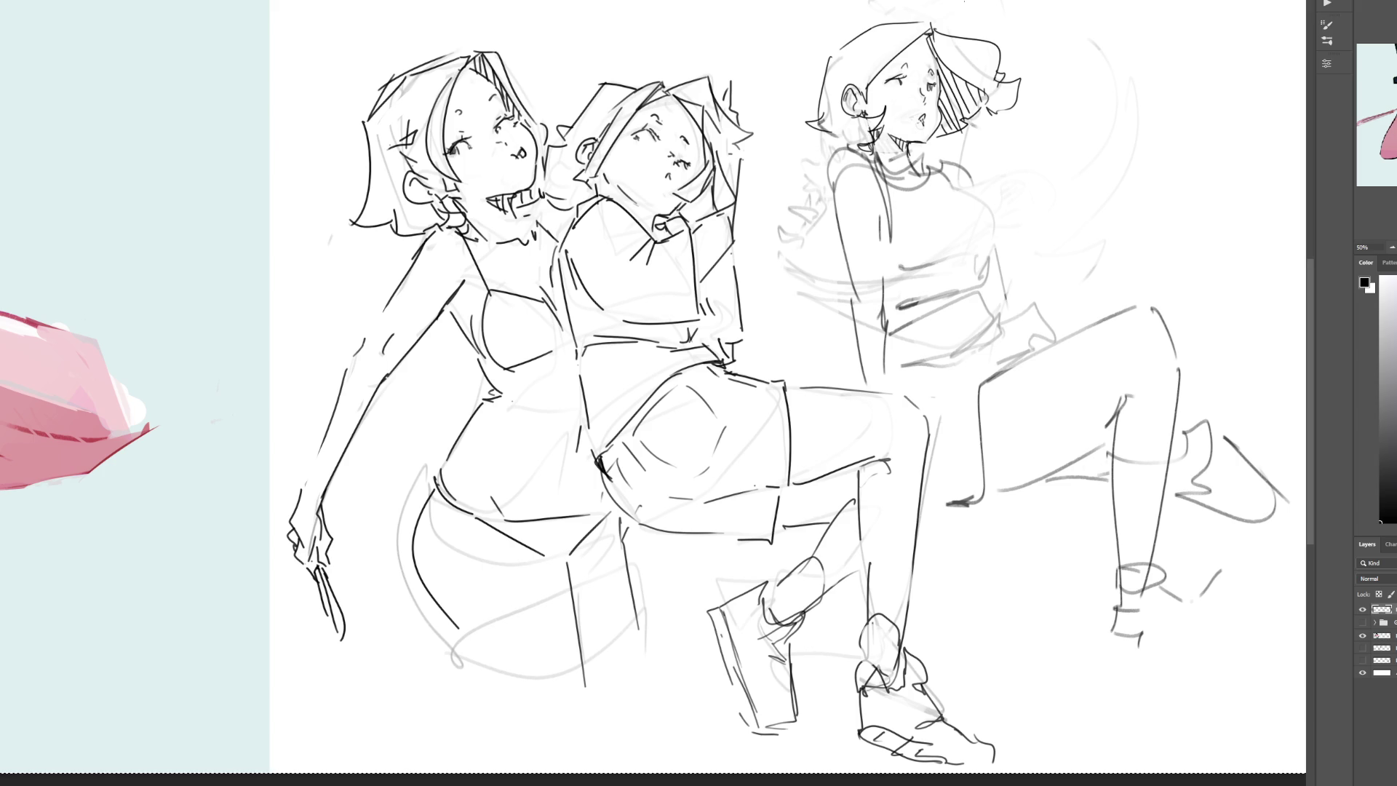
mouse_move(828, 161)
left_mouse_down()
mouse_move(852, 151)
mouse_move(891, 200)
mouse_move(930, 168)
mouse_move(955, 175)
mouse_move(962, 188)
mouse_move(939, 186)
mouse_move(958, 185)
mouse_move(883, 262)
mouse_move(897, 267)
left_mouse_up()
Step: Redraw the third figure's body side, chest line and bust curve, retrying strokes
key("ctrl+z")
mouse_move(889, 202)
left_mouse_down()
mouse_move(881, 268)
mouse_move(875, 223)
left_mouse_up()
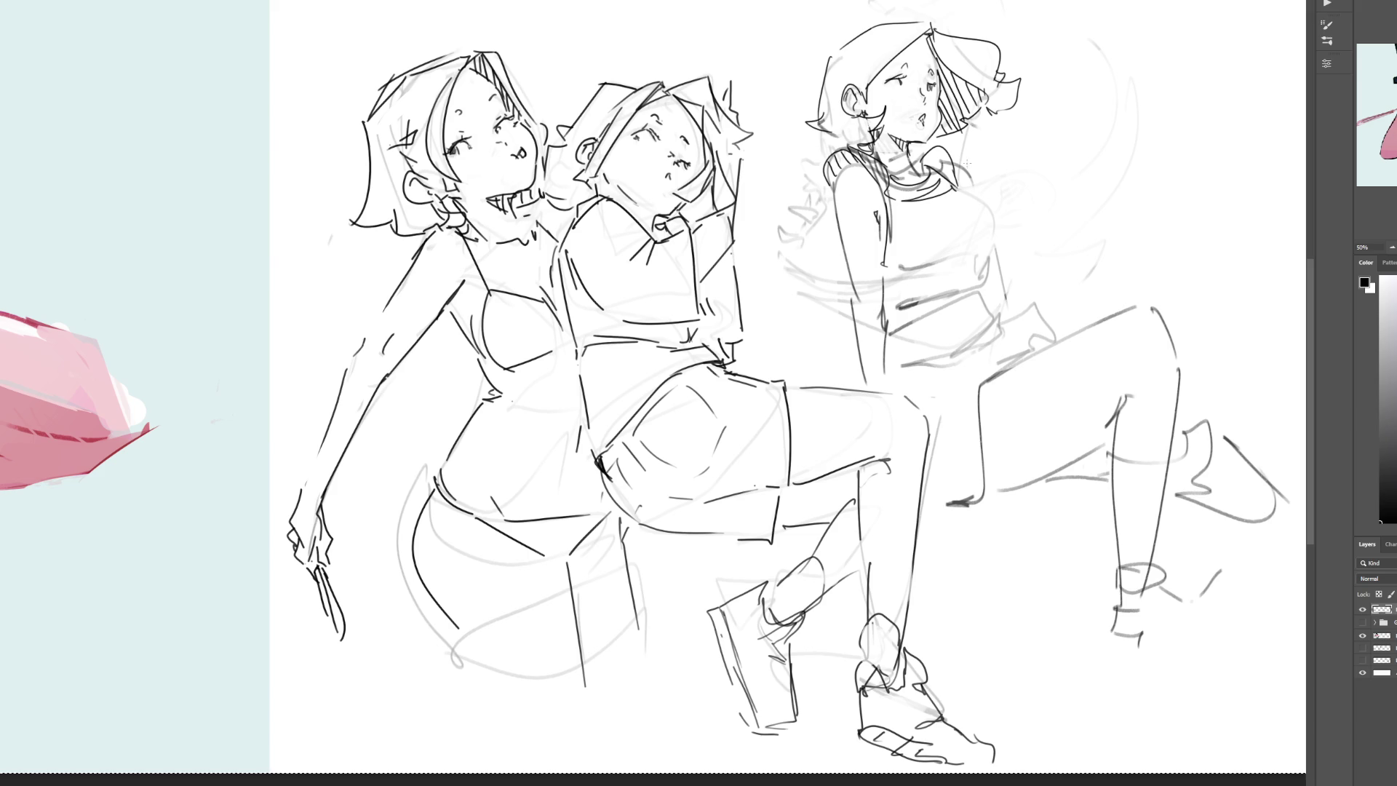
left_click_drag(903, 271, 986, 249)
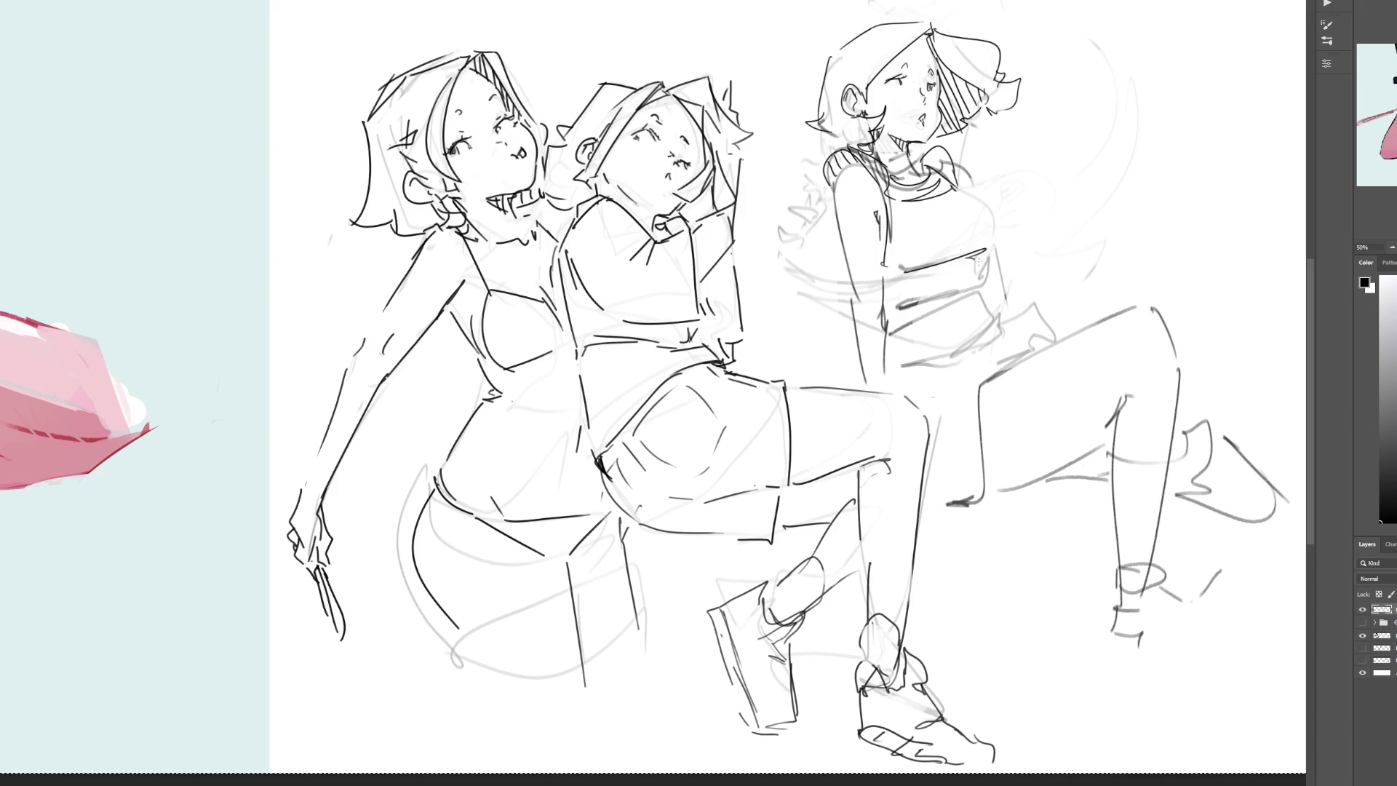
left_click_drag(962, 184, 984, 276)
key("ctrl+z")
mouse_move(960, 187)
left_mouse_down()
mouse_move(984, 288)
mouse_move(892, 312)
left_mouse_up()
mouse_move(983, 266)
left_mouse_down()
mouse_move(884, 309)
mouse_move(920, 326)
mouse_move(924, 303)
mouse_move(931, 311)
left_mouse_up()
key("ctrl+z")
key("ctrl+z")
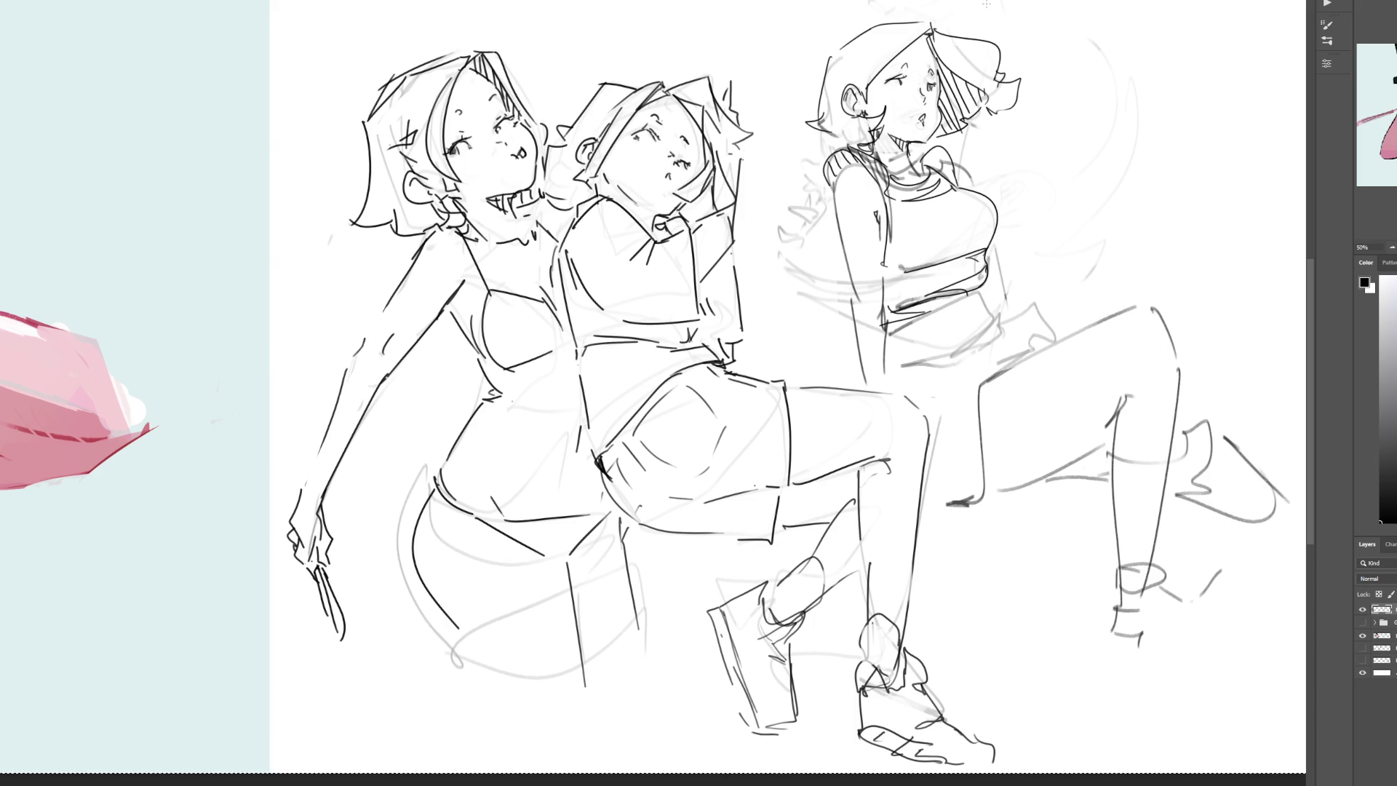
Step: Erase the faint squiggles beside the figure, add an eye mark and define the waist
key("e")
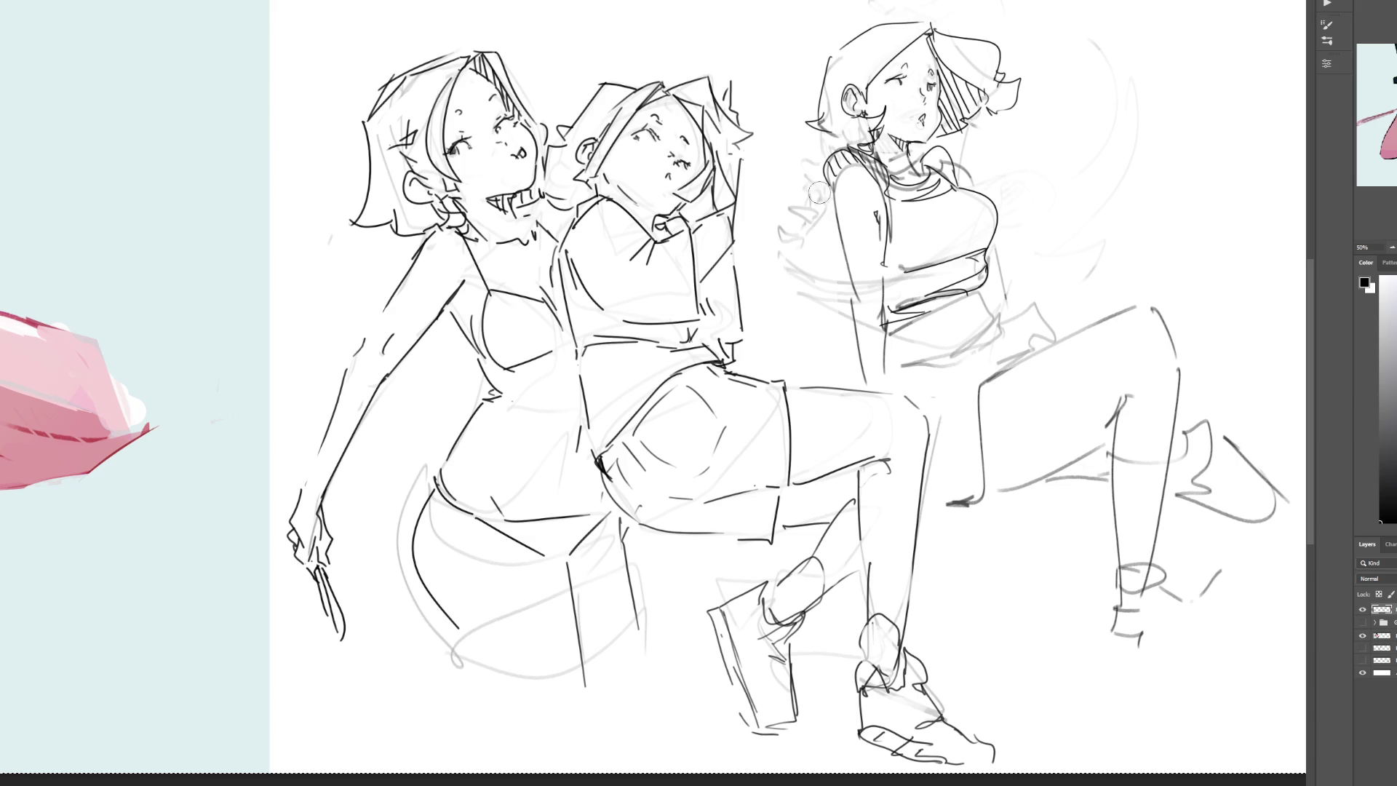
mouse_move(819, 175)
left_mouse_down()
mouse_move(786, 233)
mouse_move(779, 294)
left_mouse_up()
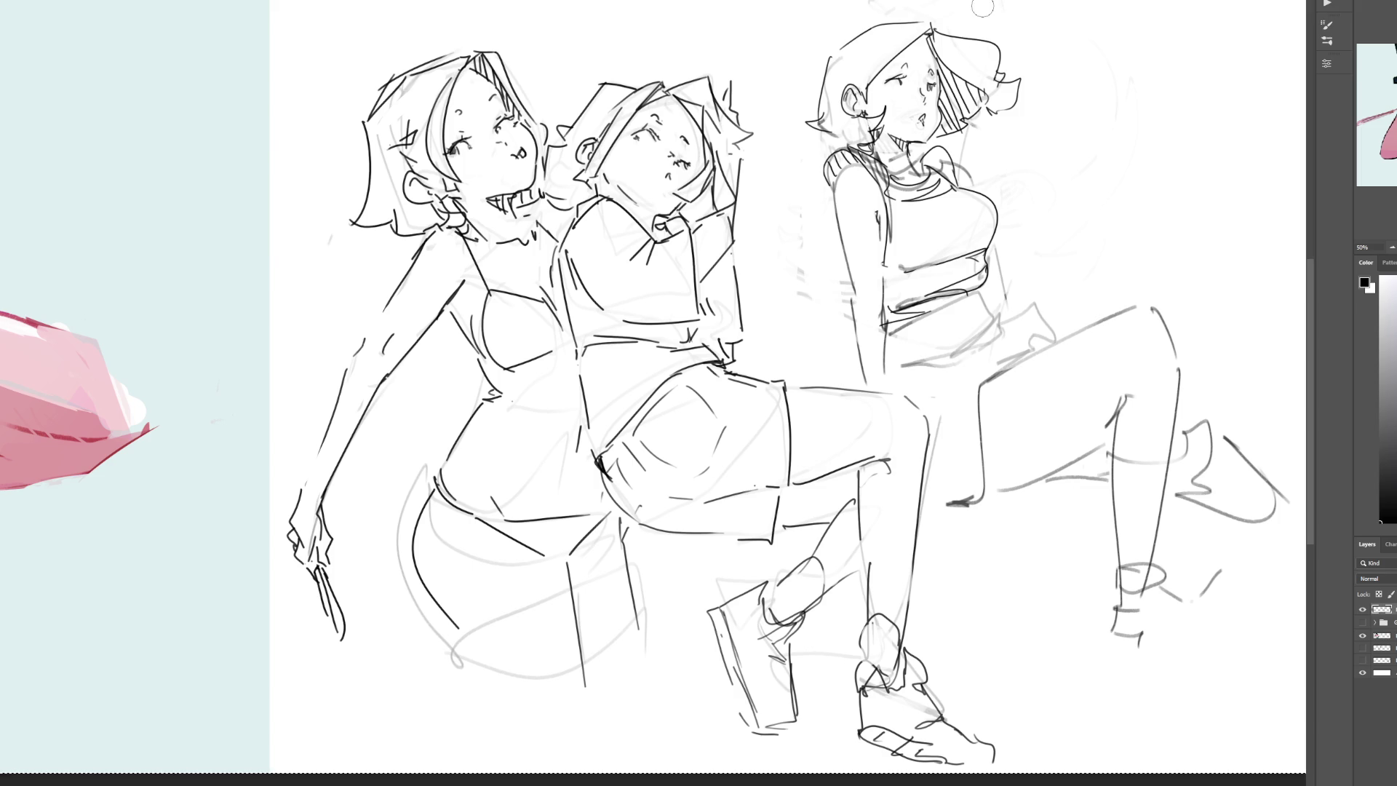
left_click_drag(928, 84, 934, 87)
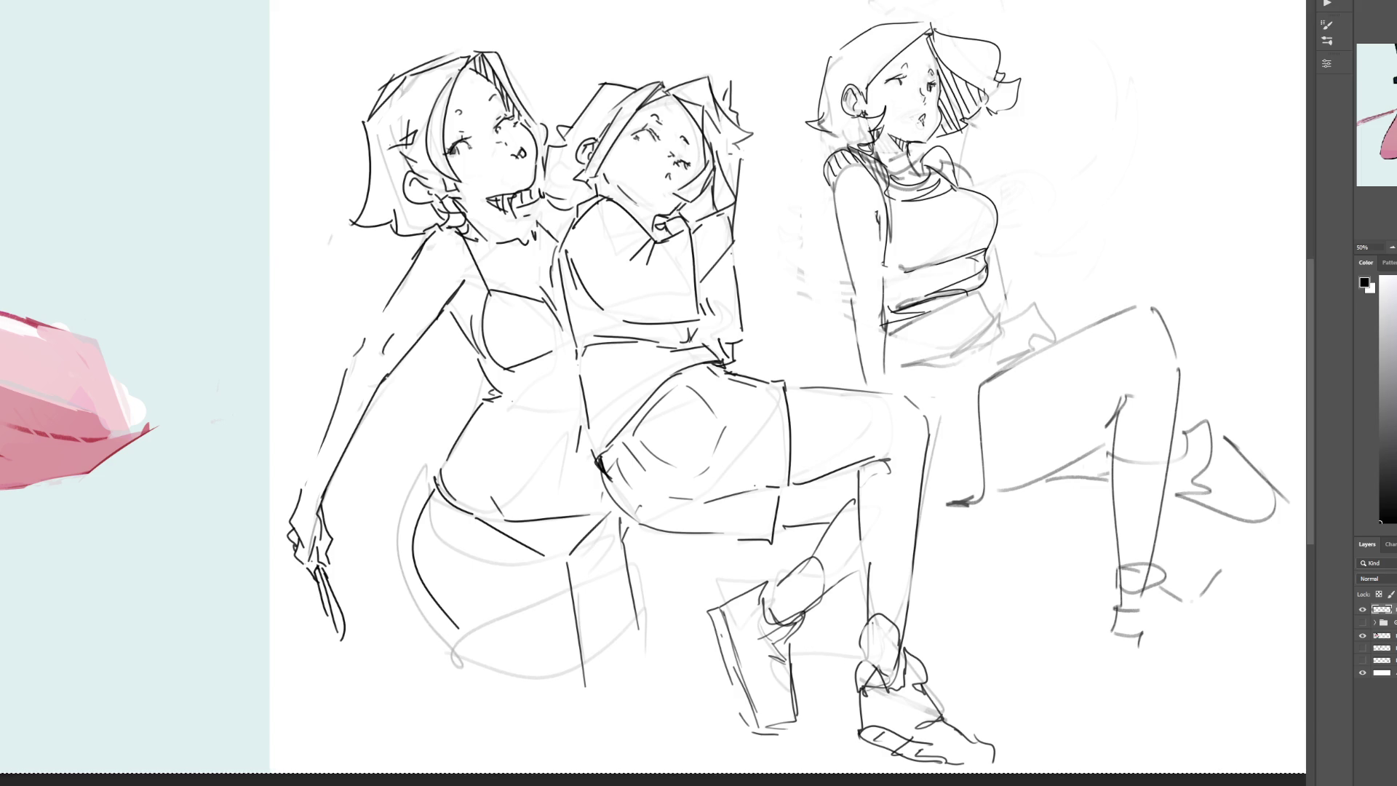
mouse_move(990, 284)
left_mouse_down()
mouse_move(906, 319)
mouse_move(999, 313)
mouse_move(958, 352)
mouse_move(1053, 294)
mouse_move(1057, 336)
mouse_move(979, 373)
mouse_move(980, 472)
mouse_move(955, 513)
mouse_move(988, 501)
mouse_move(975, 501)
left_mouse_up()
Step: Draw the seated figure's hip, thigh, knee, shin and foot lines
mouse_move(979, 446)
left_mouse_down()
mouse_move(974, 479)
mouse_move(946, 502)
mouse_move(917, 499)
left_mouse_up()
mouse_move(974, 355)
left_mouse_down()
mouse_move(933, 400)
mouse_move(940, 388)
left_mouse_up()
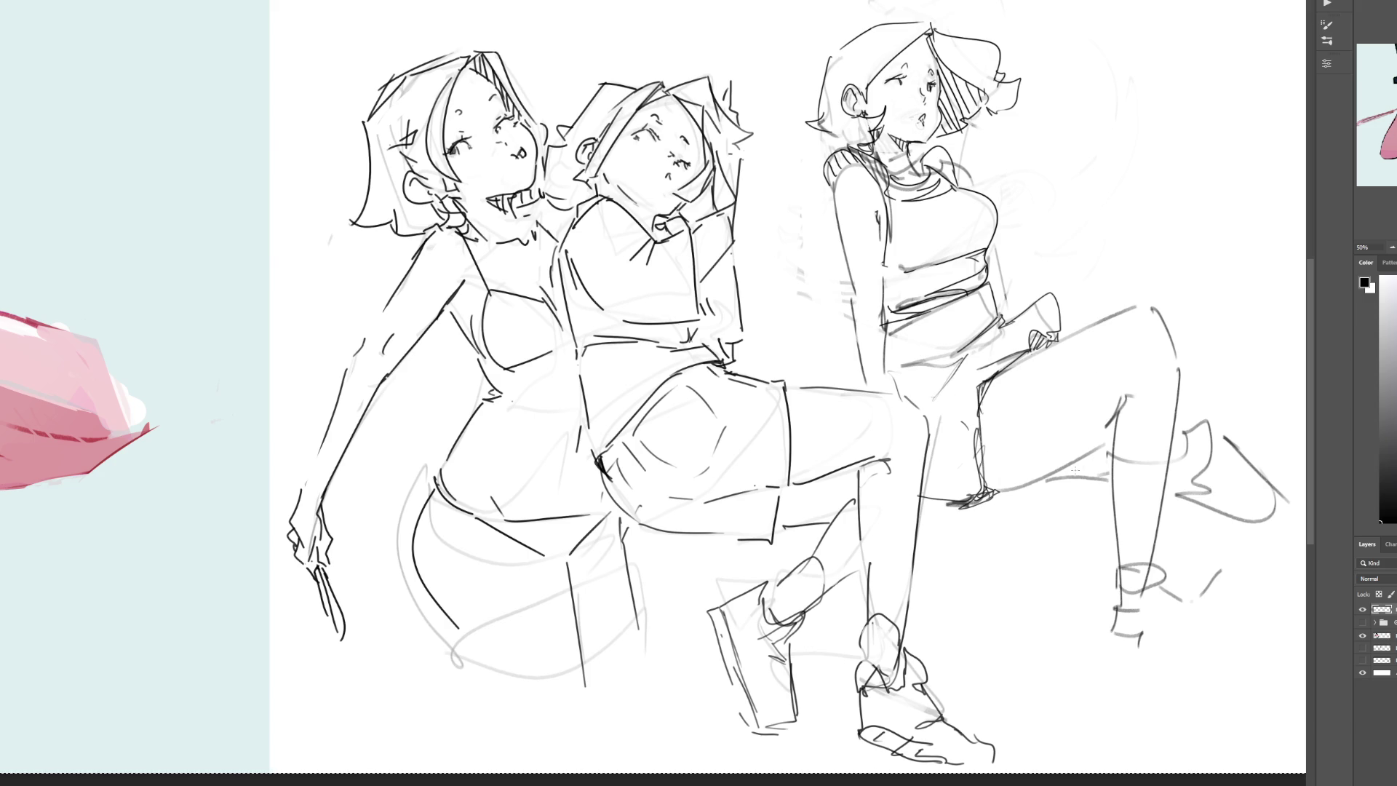
left_click_drag(987, 492, 1114, 438)
mouse_move(1043, 479)
left_mouse_down()
mouse_move(1115, 437)
mouse_move(1068, 472)
left_mouse_up()
mouse_move(1083, 452)
left_mouse_down()
mouse_move(1120, 408)
mouse_move(1104, 435)
left_mouse_up()
mouse_move(996, 376)
left_mouse_down()
mouse_move(1127, 321)
mouse_move(1188, 315)
mouse_move(1193, 373)
left_mouse_up()
left_click_drag(1192, 365, 1166, 513)
mouse_move(1125, 393)
left_mouse_down()
mouse_move(1108, 482)
mouse_move(1126, 583)
left_mouse_up()
left_click_drag(1182, 409, 1222, 428)
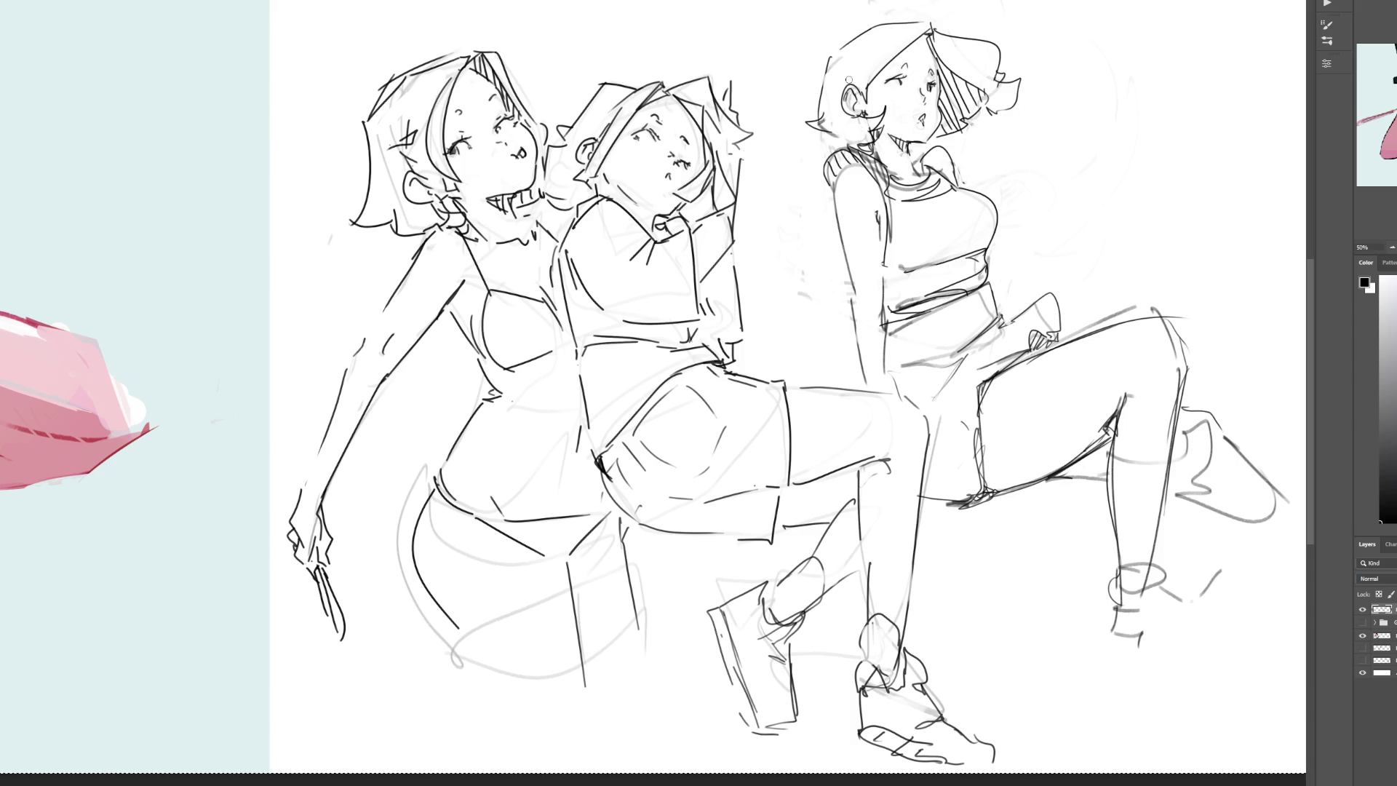
Step: Erase the rough ear lines on the right girl and redraw her ear and hair with dark strokes
left_click_drag(873, 104, 851, 103)
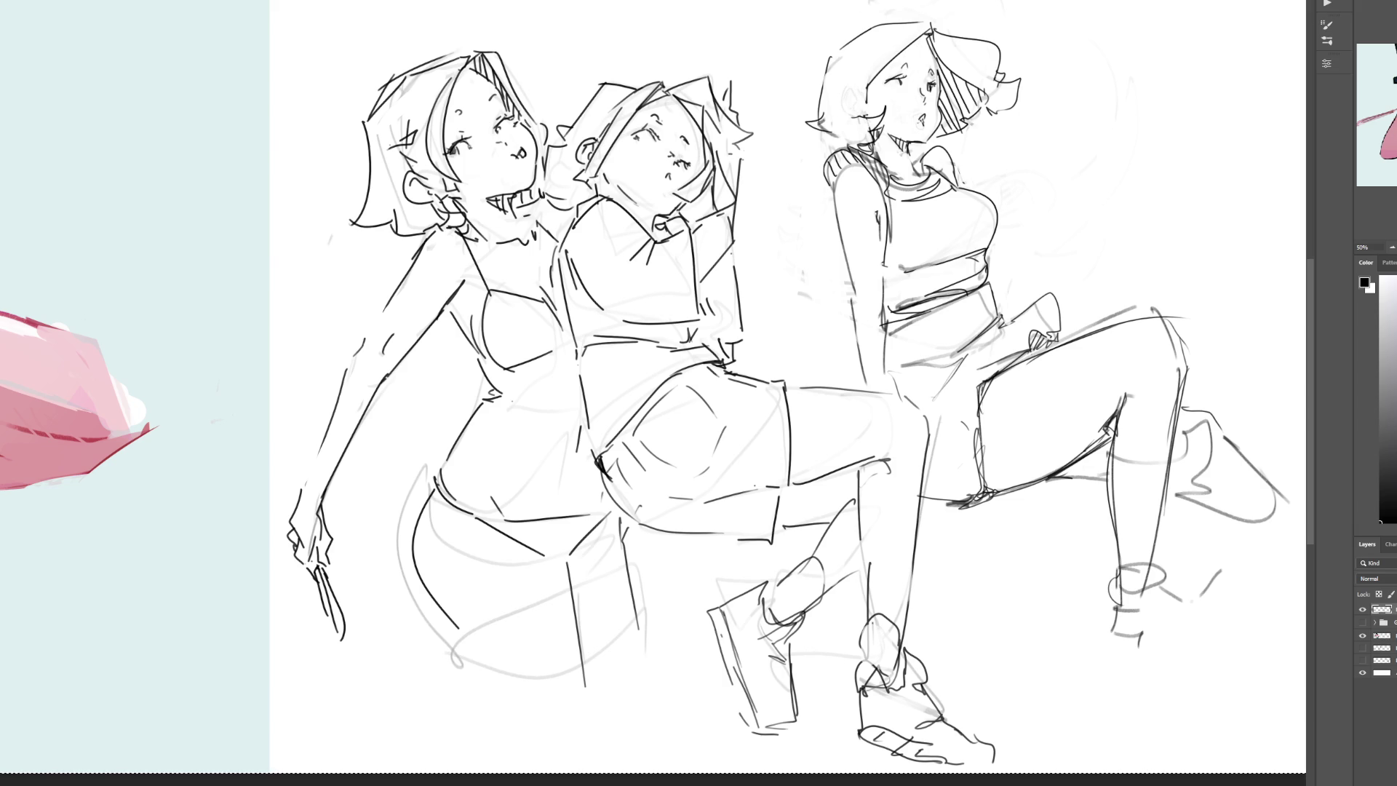
mouse_move(861, 89)
left_mouse_down()
mouse_move(853, 103)
mouse_move(866, 106)
mouse_move(844, 106)
left_mouse_up()
mouse_move(852, 106)
left_mouse_down()
mouse_move(866, 116)
mouse_move(852, 93)
mouse_move(853, 123)
left_mouse_up()
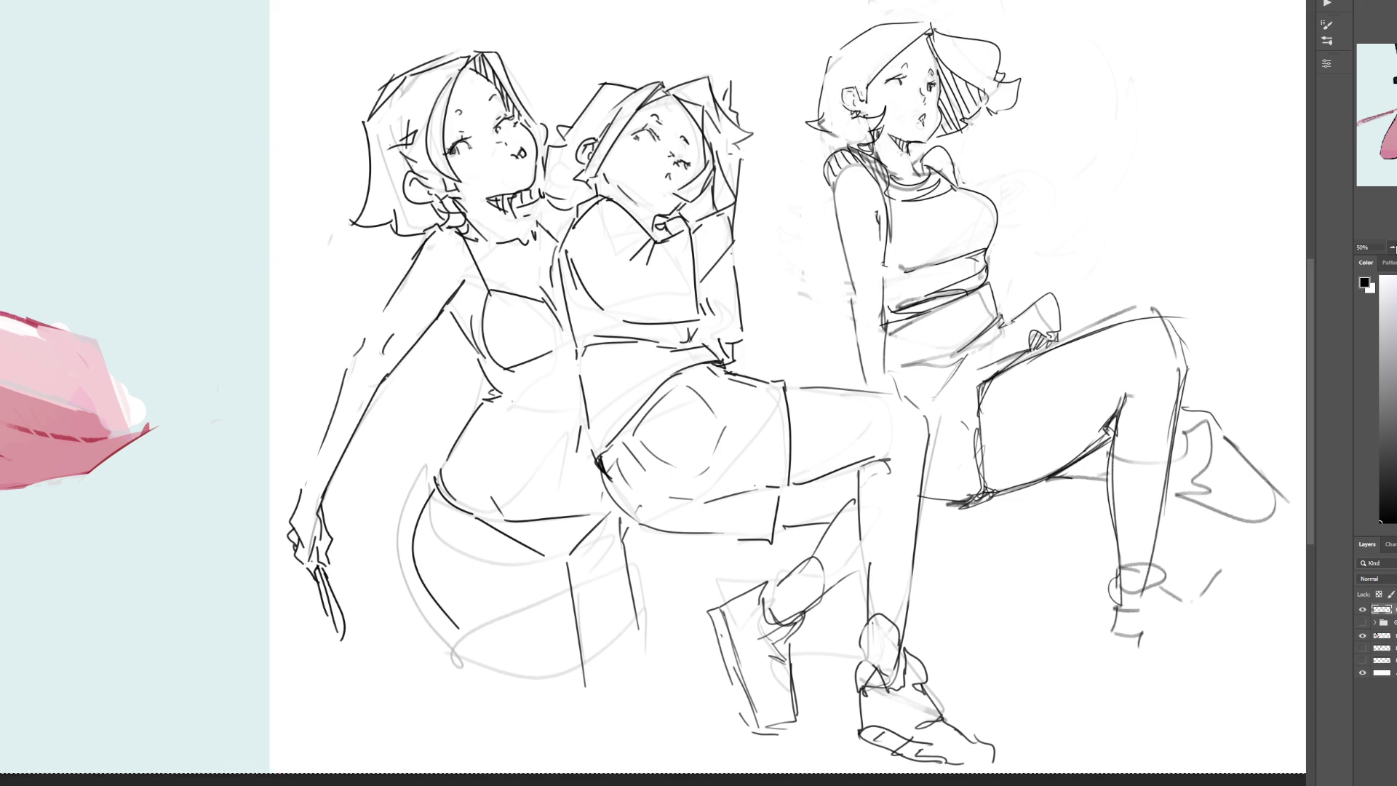
key("ctrl+minus")
key("ctrl+minus")
key("ctrl+minus")
key("ctrl+a")
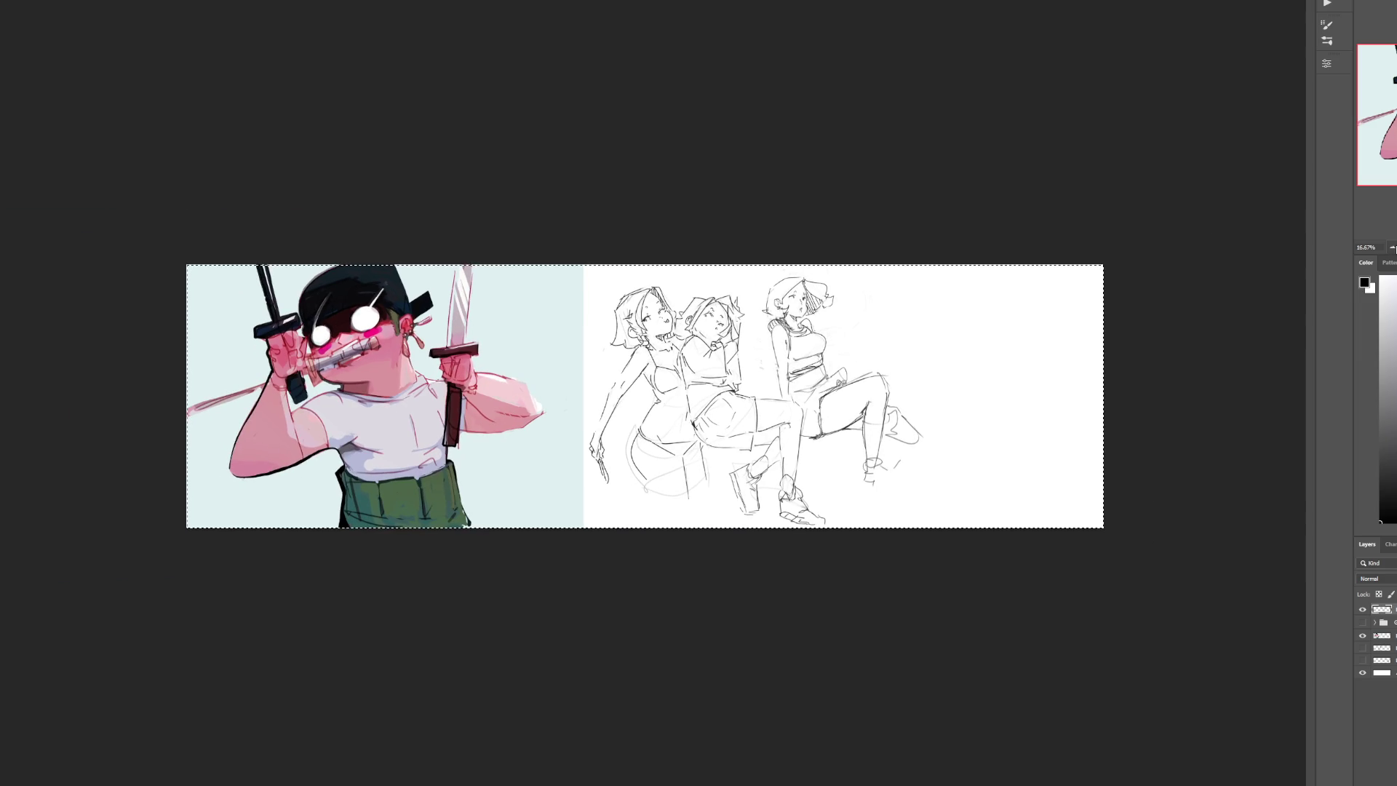
key("ctrl+d")
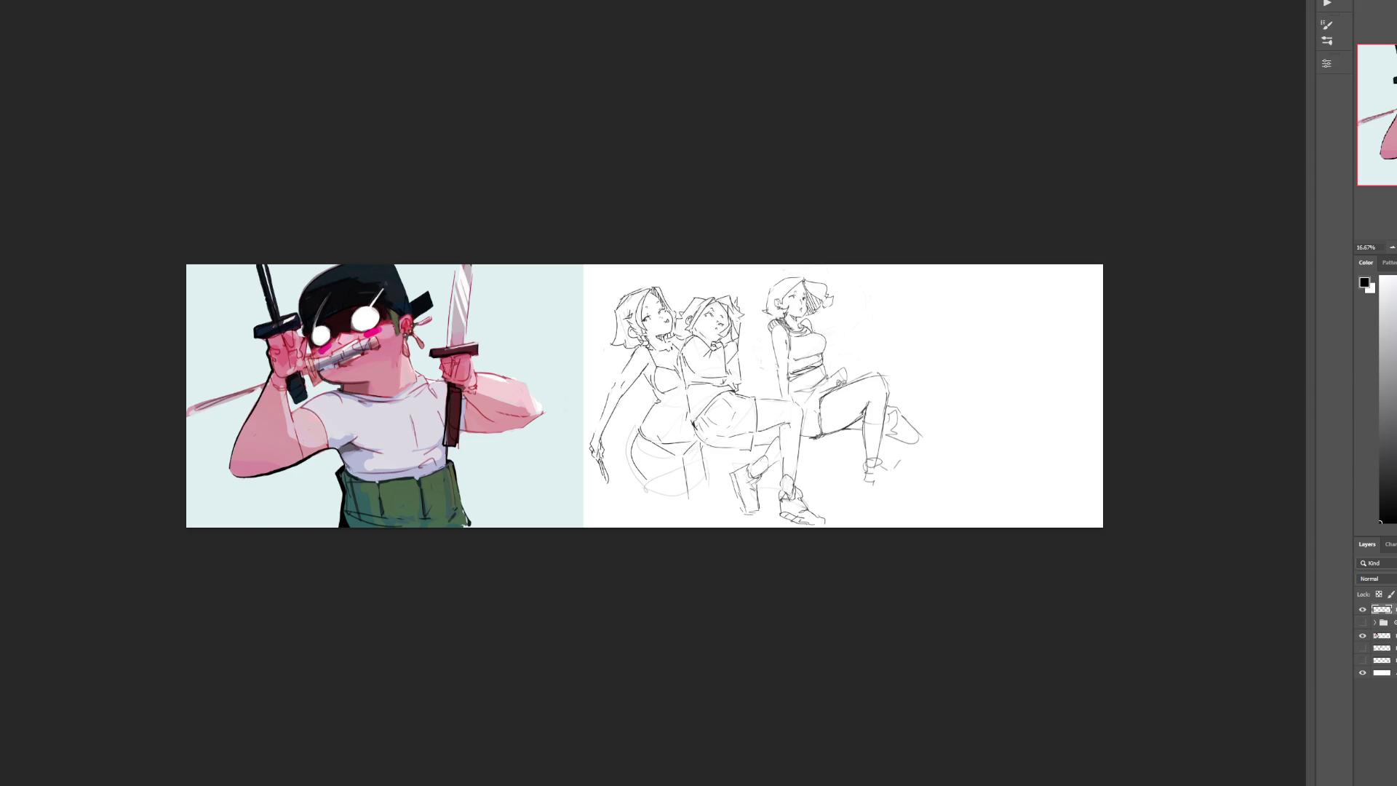
key("ctrl+plus")
key("ctrl+plus")
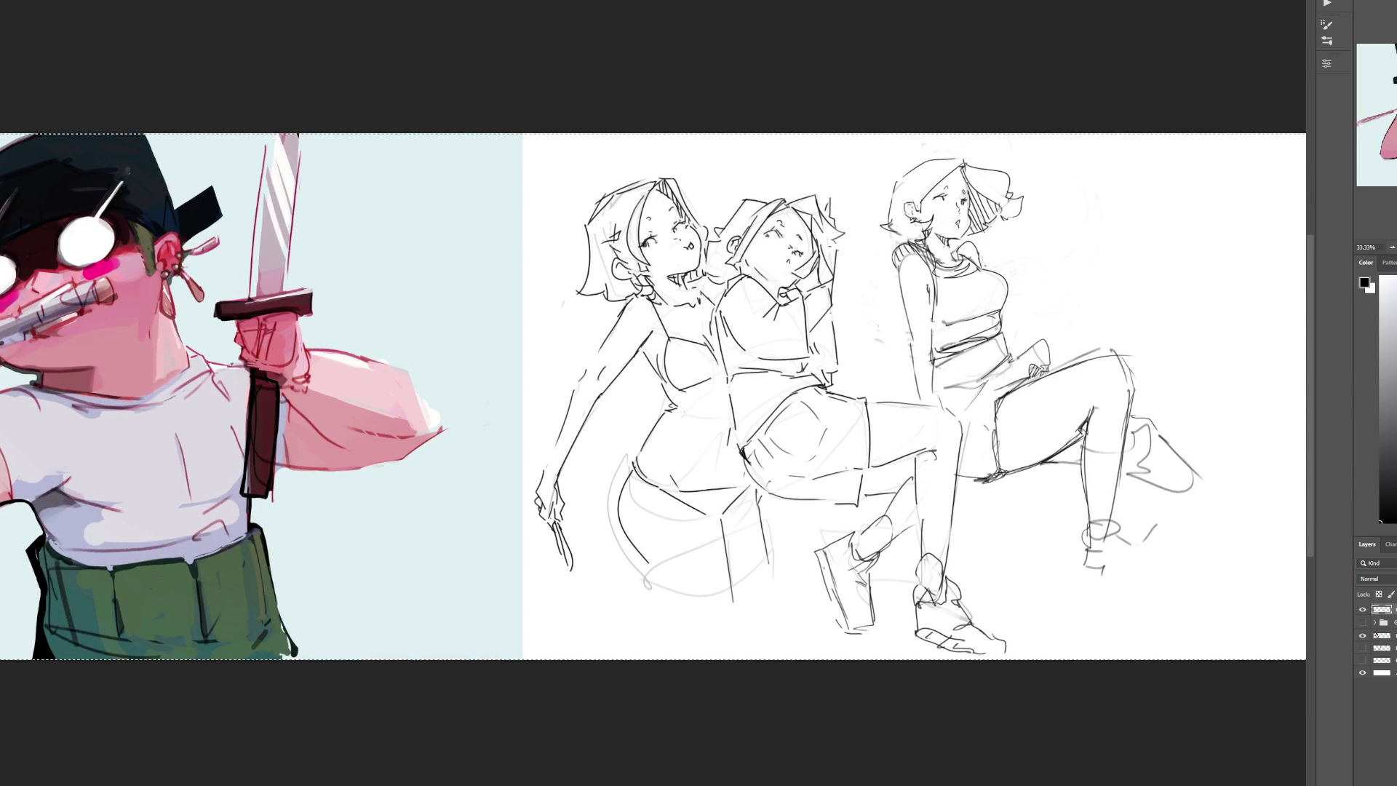
Step: Erase faint lines by the left figure's hip and draw the right figure's lower leg and ankle
mouse_move(661, 512)
left_mouse_down()
mouse_move(636, 442)
mouse_move(655, 623)
left_mouse_up()
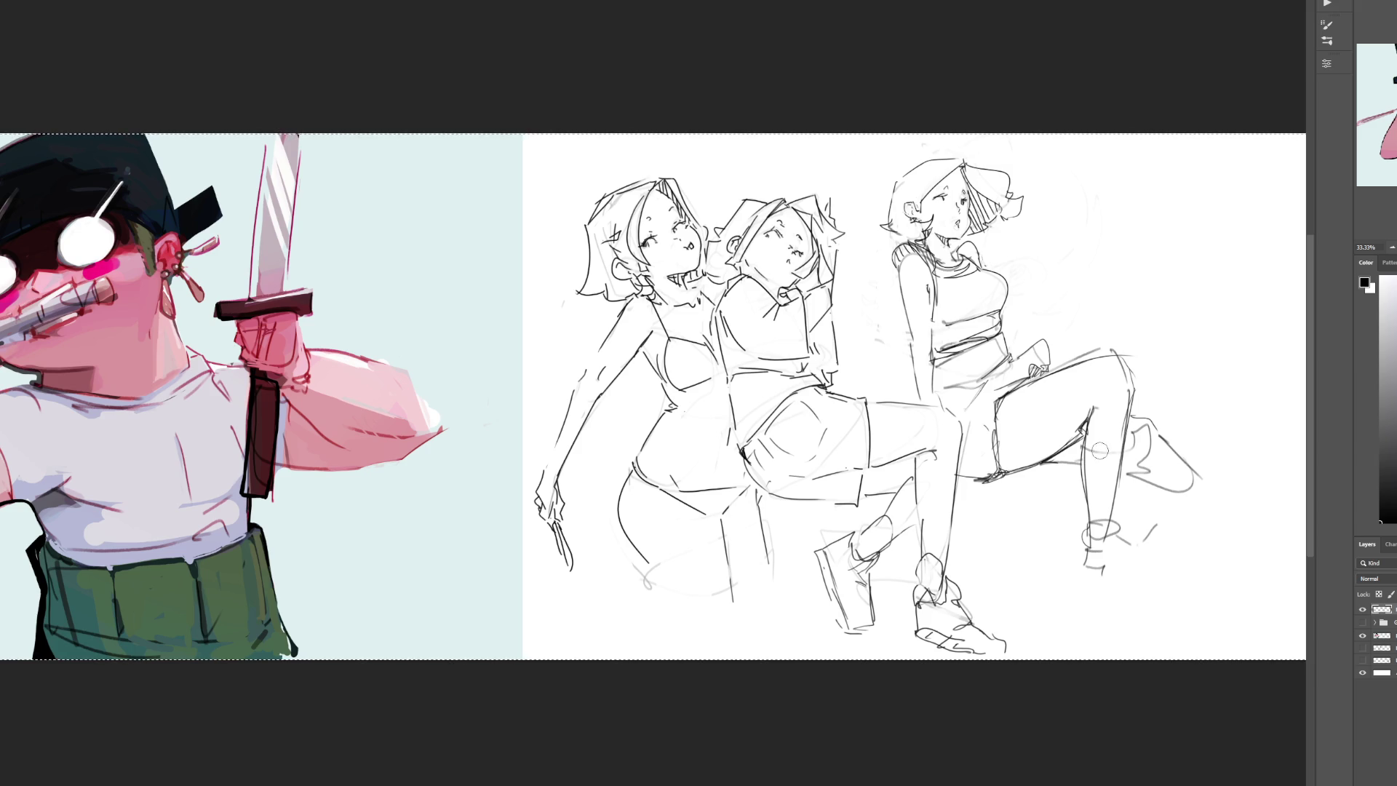
left_click_drag(1082, 445, 1084, 531)
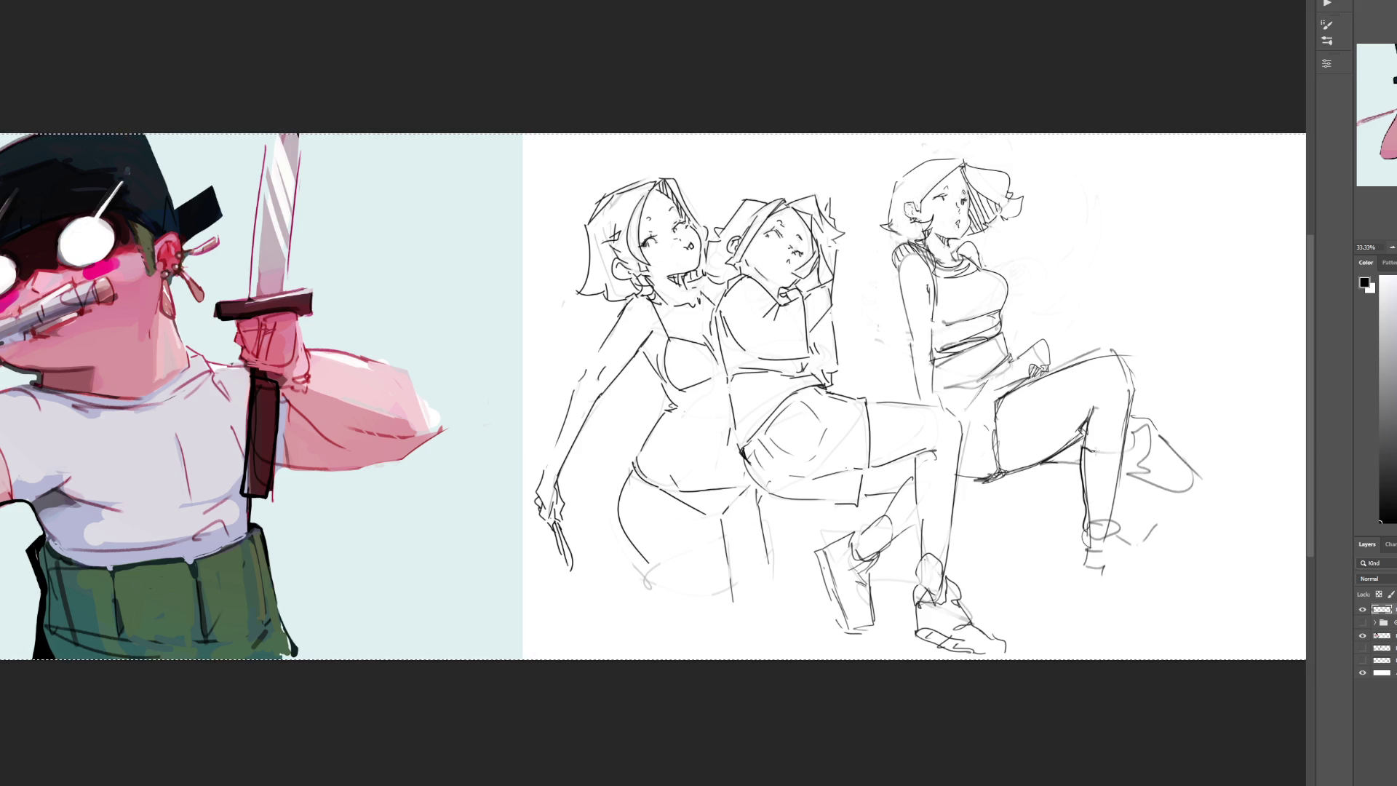
mouse_move(1092, 452)
left_mouse_down()
mouse_move(1094, 528)
mouse_move(1116, 448)
mouse_move(1112, 518)
mouse_move(1121, 491)
left_mouse_up()
mouse_move(1121, 491)
left_mouse_down()
mouse_move(1109, 529)
mouse_move(1086, 540)
mouse_move(1113, 541)
left_mouse_up()
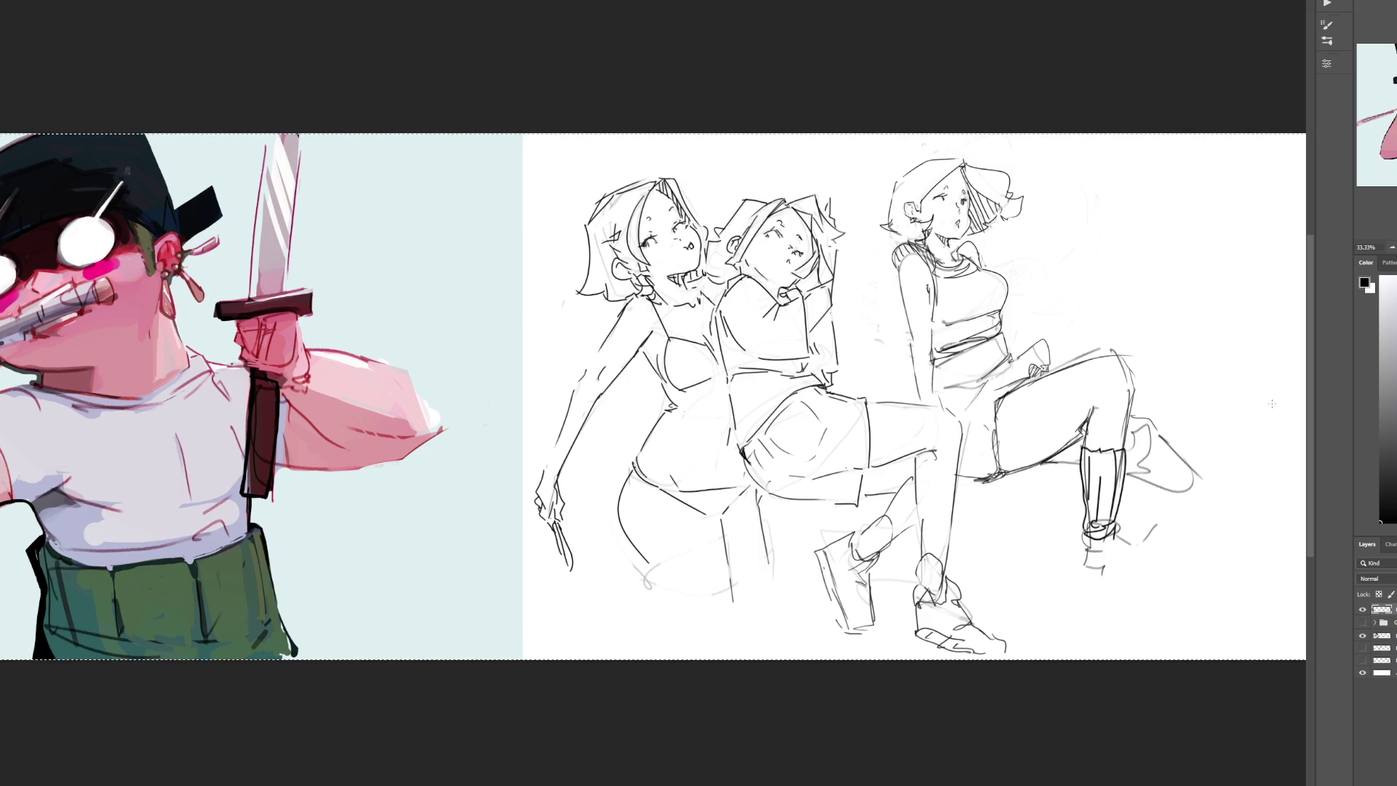
Step: Sketch the right figure's pointed toe and shoe tip, then deselect and select the whole canvas
mouse_move(1171, 443)
left_mouse_down()
mouse_move(1158, 470)
mouse_move(1199, 501)
mouse_move(1170, 492)
mouse_move(1199, 477)
left_mouse_up()
mouse_move(1199, 478)
left_mouse_down()
mouse_move(1195, 505)
mouse_move(1217, 512)
left_mouse_up()
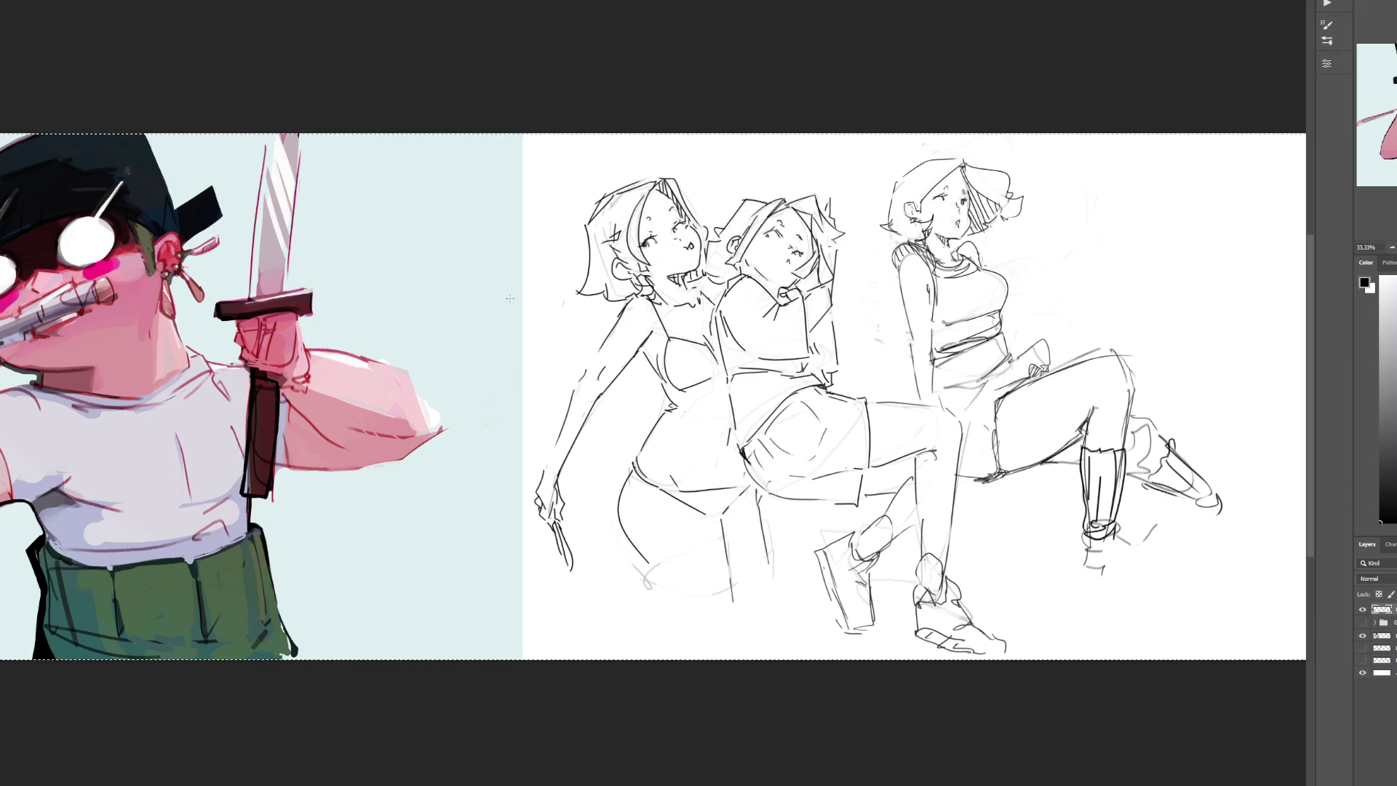
key("ctrl+d")
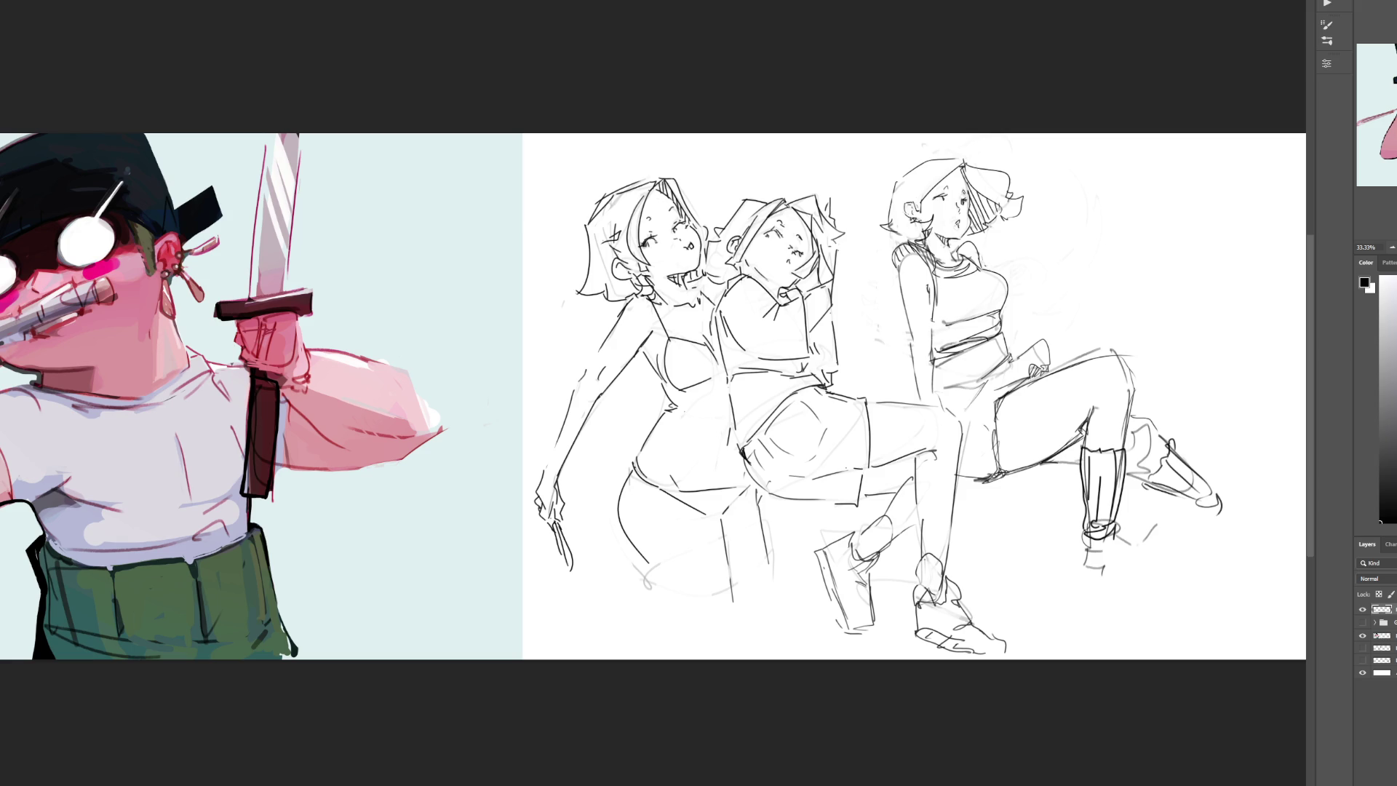
key("ctrl+a")
Step: Ink dark outlines along the middle boot's front and right edges
key("ctrl+minus")
key("ctrl+a")
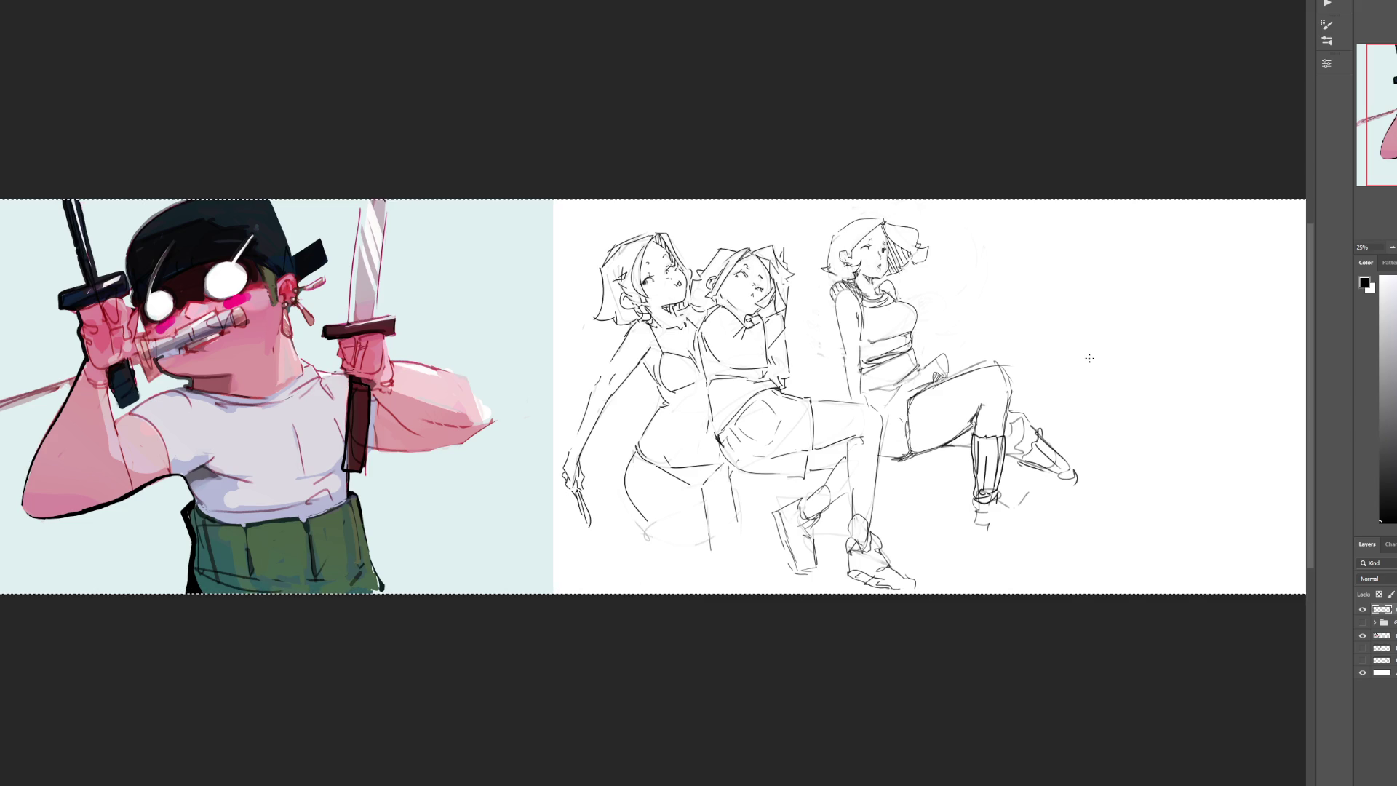
mouse_move(979, 498)
left_mouse_down()
mouse_move(971, 512)
mouse_move(980, 501)
left_mouse_up()
mouse_move(974, 507)
left_mouse_down()
mouse_move(993, 517)
mouse_move(981, 551)
left_mouse_up()
left_click_drag(995, 500, 1001, 555)
left_click_drag(971, 505, 979, 553)
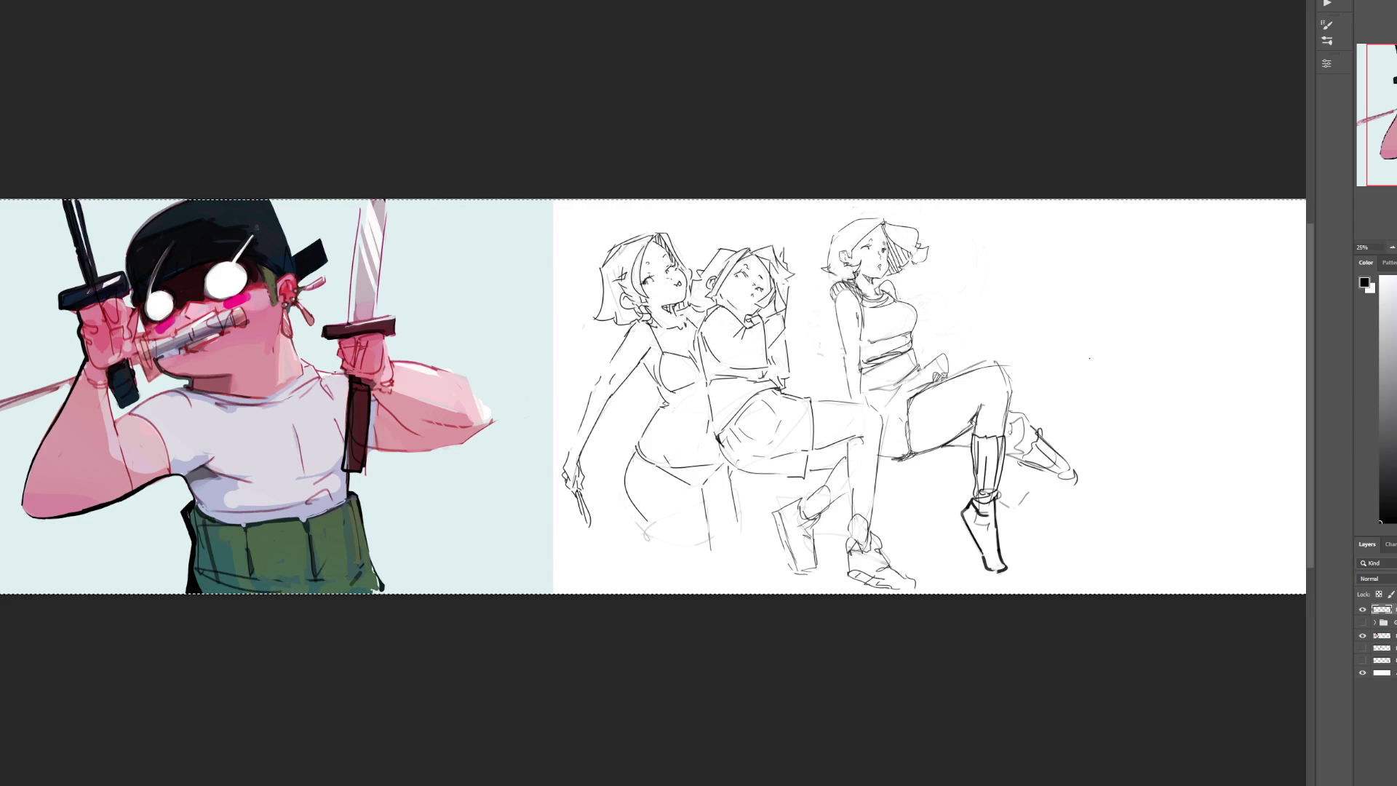
Step: Ink the extended foot's pointed shoe and rework the right boot's top, undoing unwanted marks
mouse_move(1067, 489)
left_mouse_down()
mouse_move(1083, 470)
mouse_move(1097, 502)
mouse_move(1085, 501)
mouse_move(1123, 533)
mouse_move(1098, 512)
left_mouse_up()
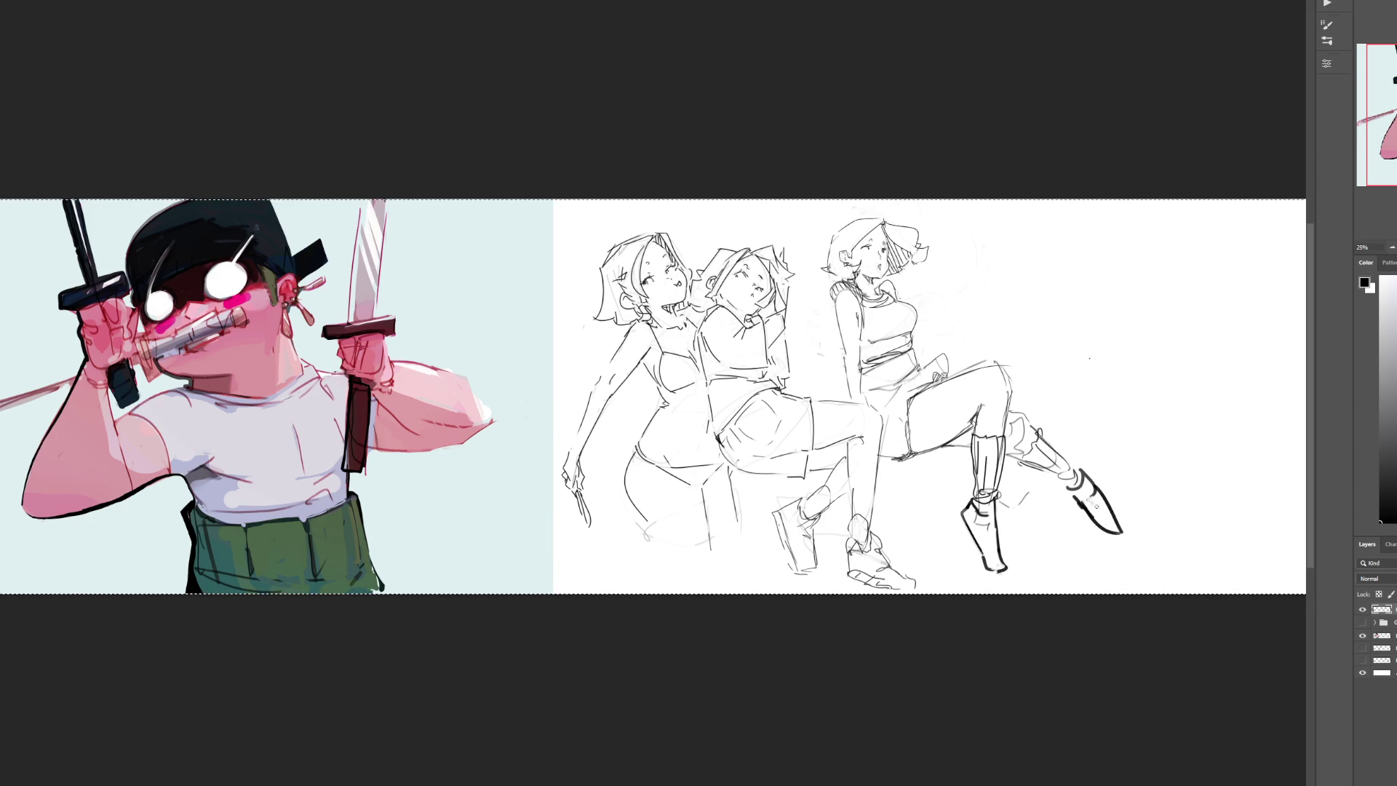
left_click_drag(1075, 462, 1118, 525)
key("ctrl+z")
key("ctrl+z")
key("ctrl+z")
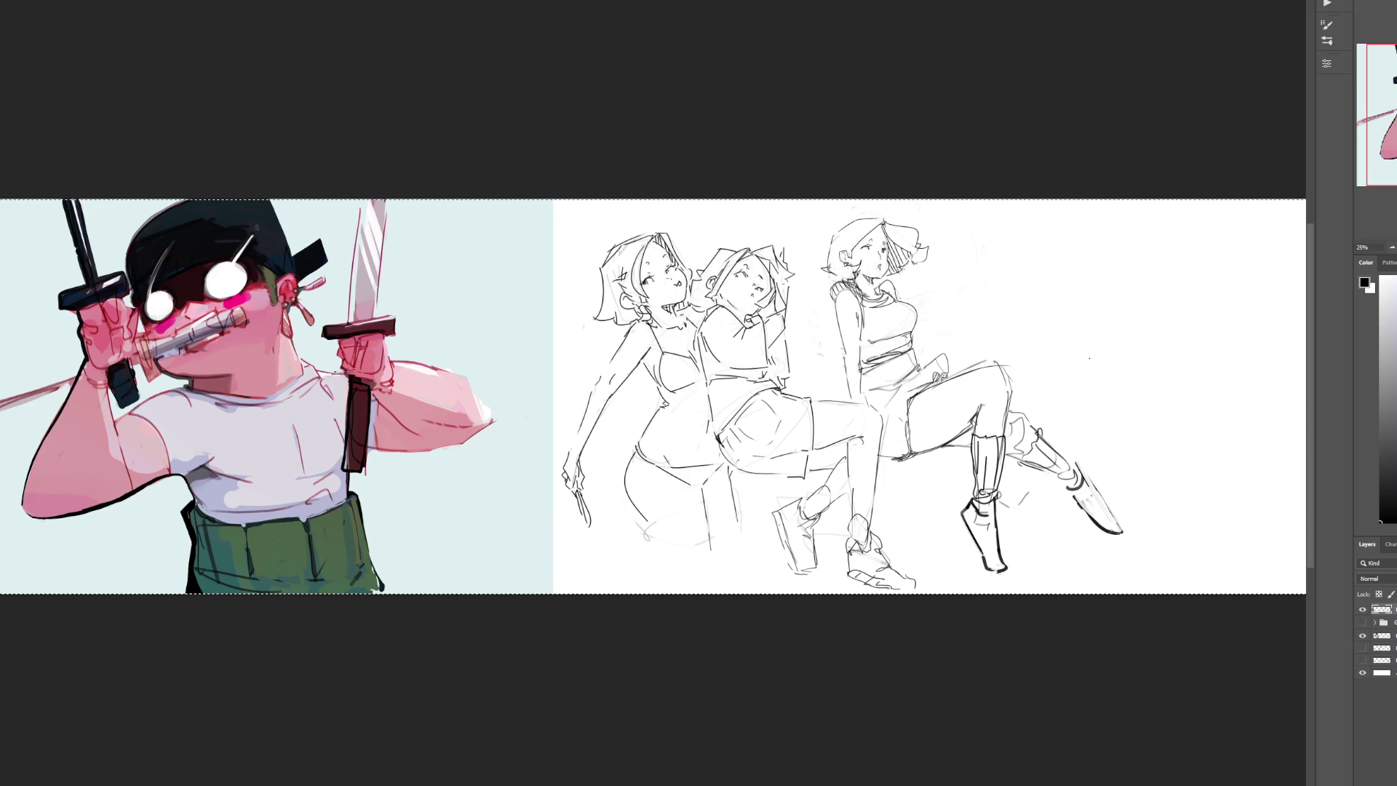
key("ctrl+z")
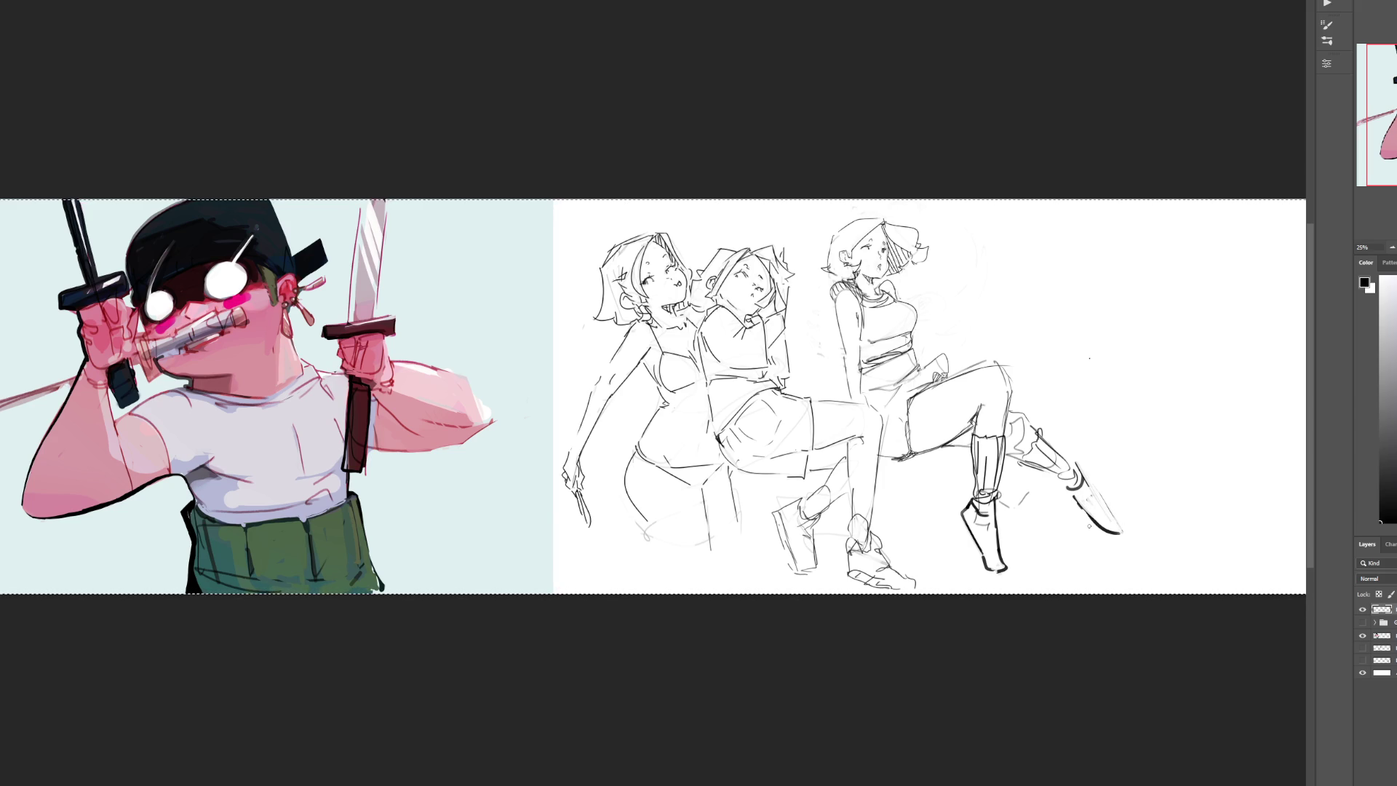
key("ctrl+z")
key("ctrl+z")
key("ctrl+z")
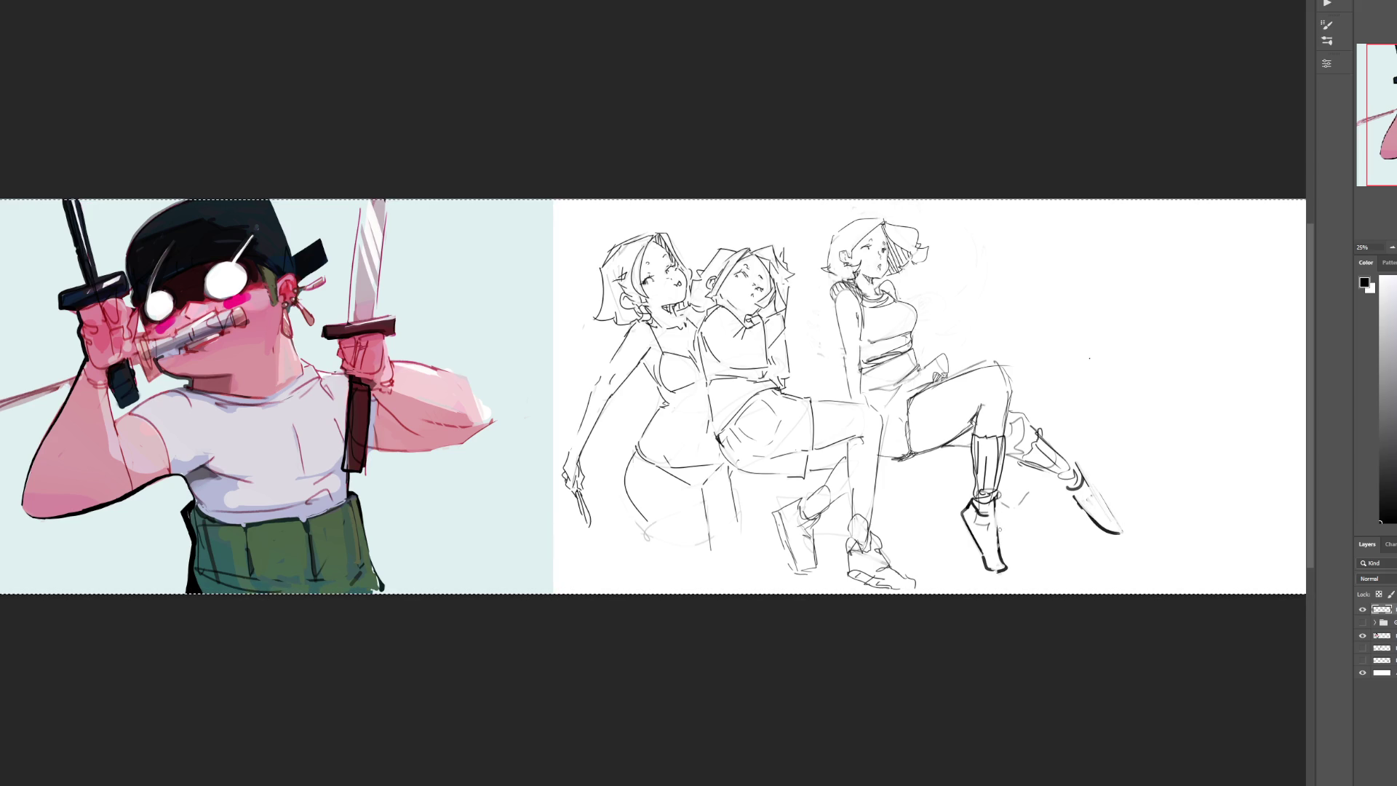
Step: Redo the middle boot's sole, heel and edge and the right boot's top, then view the whole image
left_click_drag(961, 500, 983, 558)
key("ctrl+z")
key("ctrl+z")
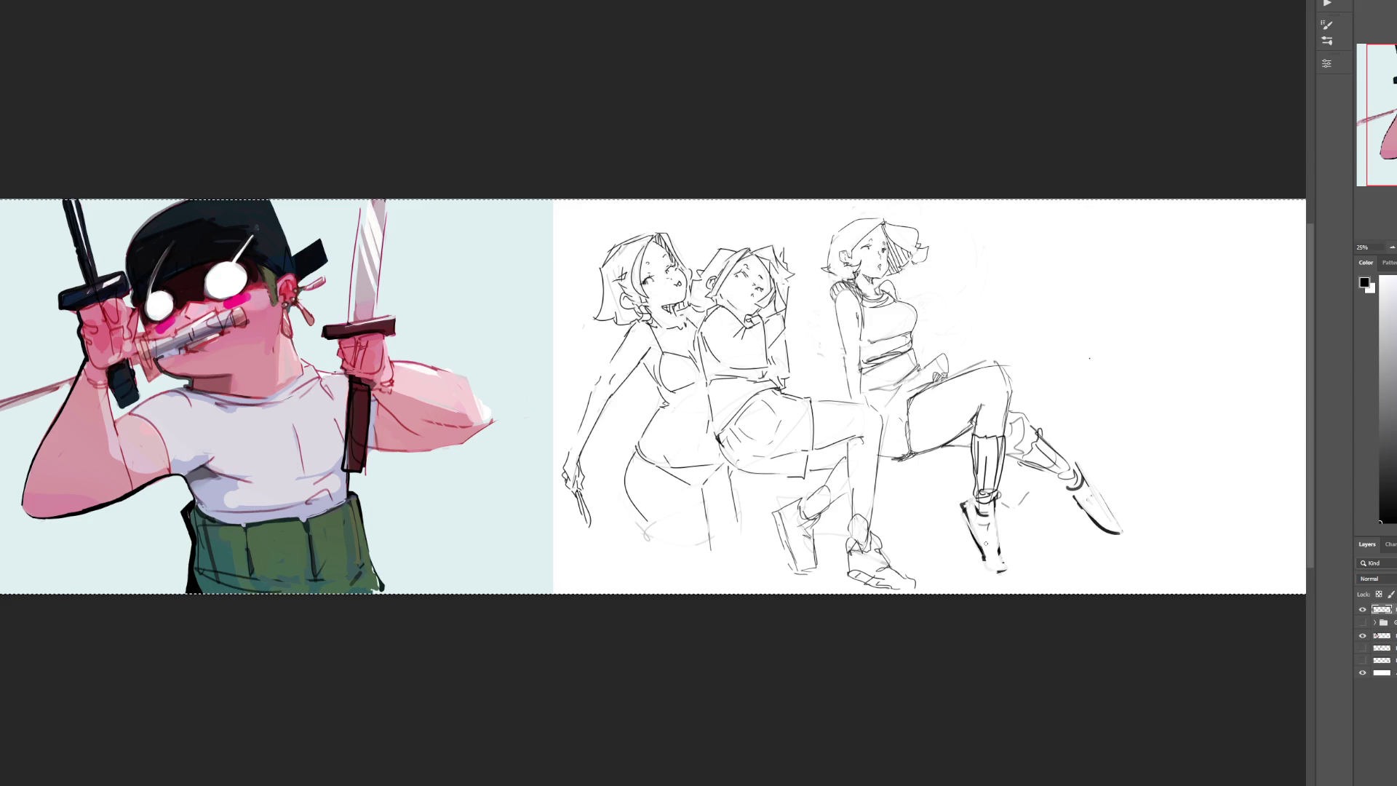
left_click_drag(980, 558, 1007, 555)
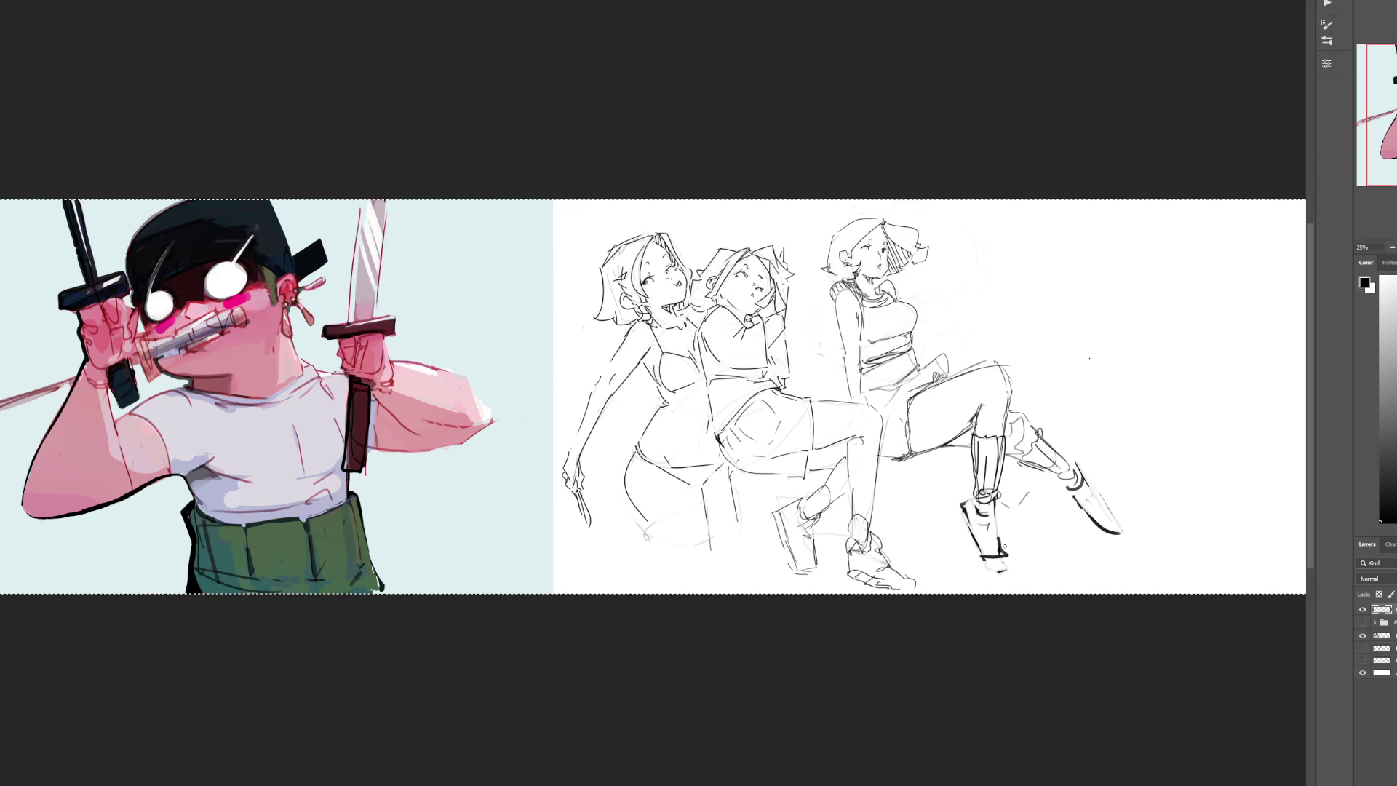
left_click_drag(994, 504, 1000, 537)
mouse_move(1070, 492)
left_mouse_down()
mouse_move(1095, 474)
mouse_move(1064, 495)
mouse_move(1131, 534)
left_mouse_up()
key("ctrl+z")
key("ctrl+z")
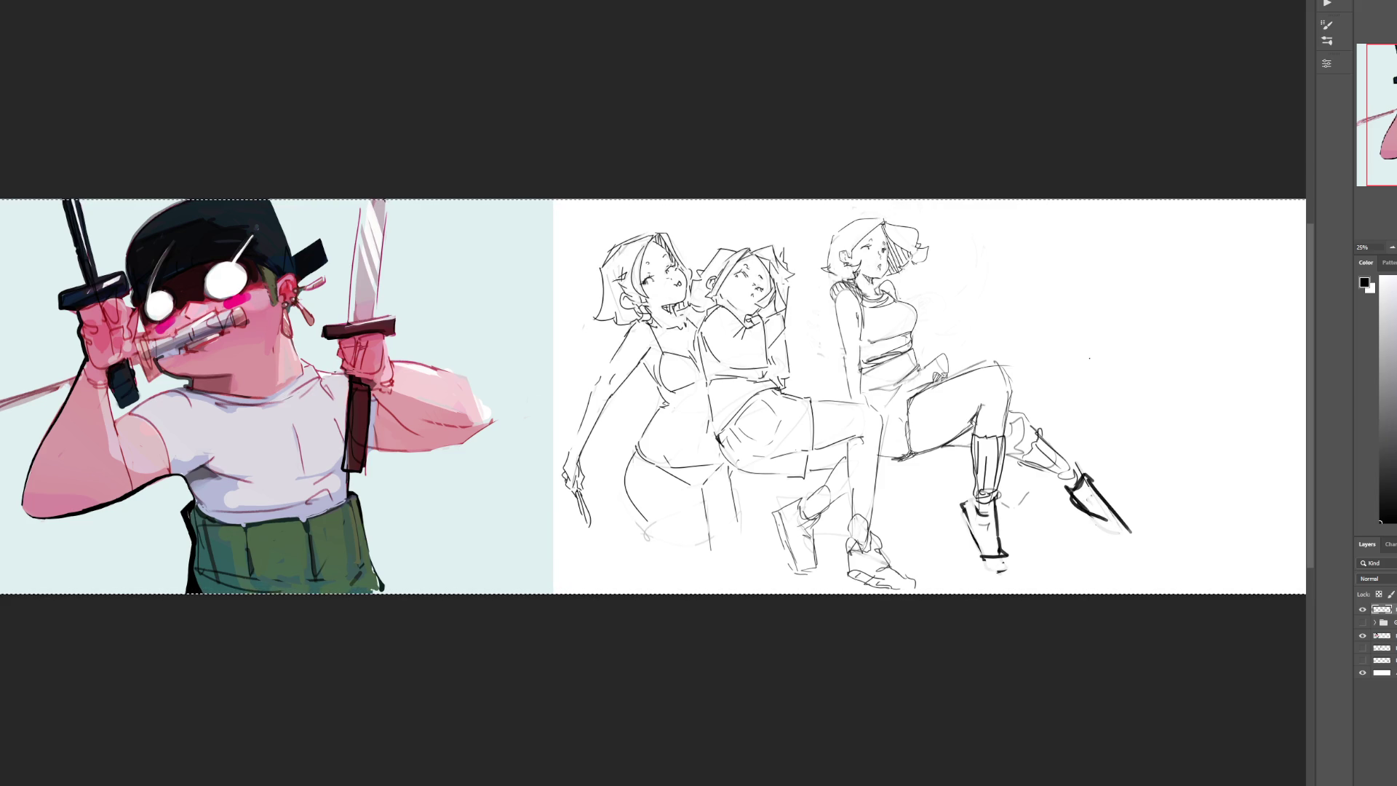
left_click(1392, 249)
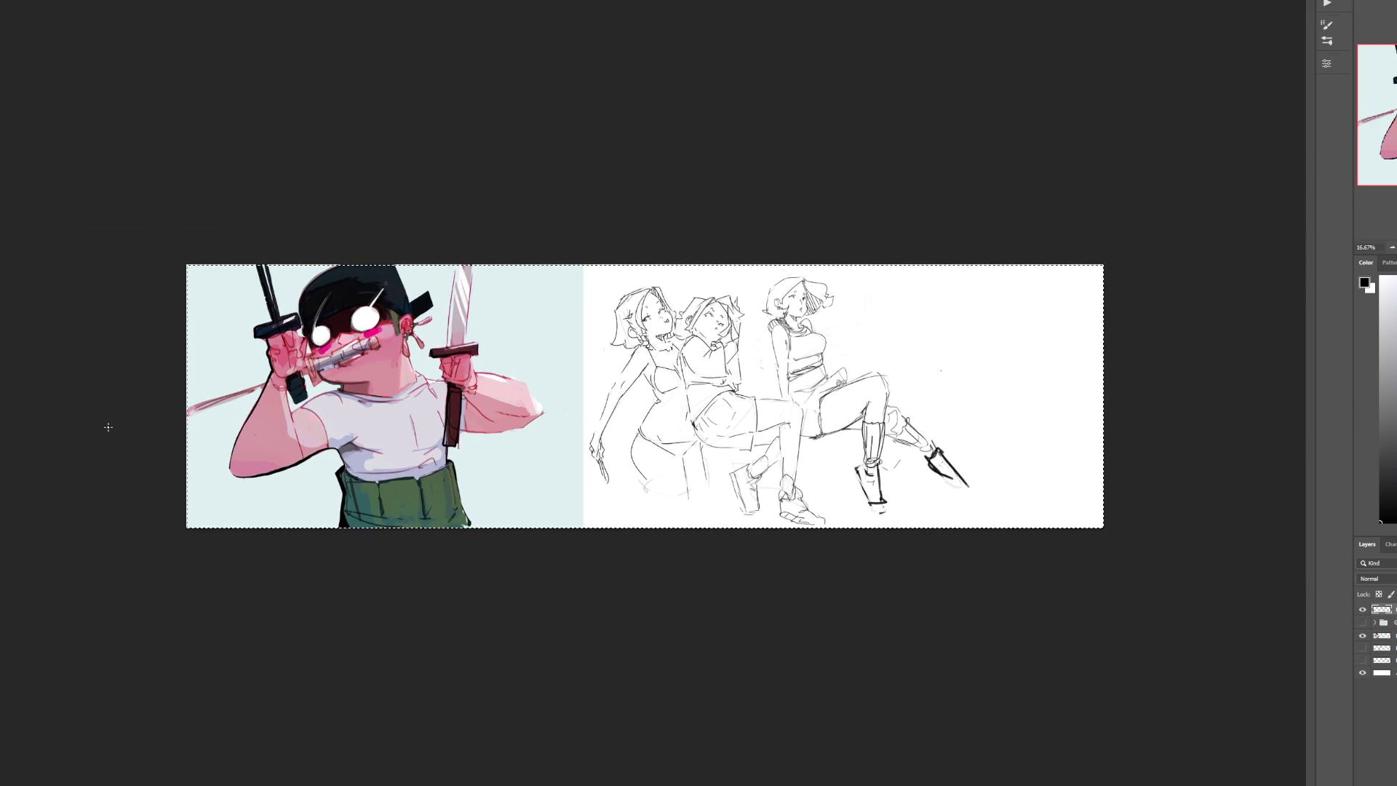
key("ctrl+d")
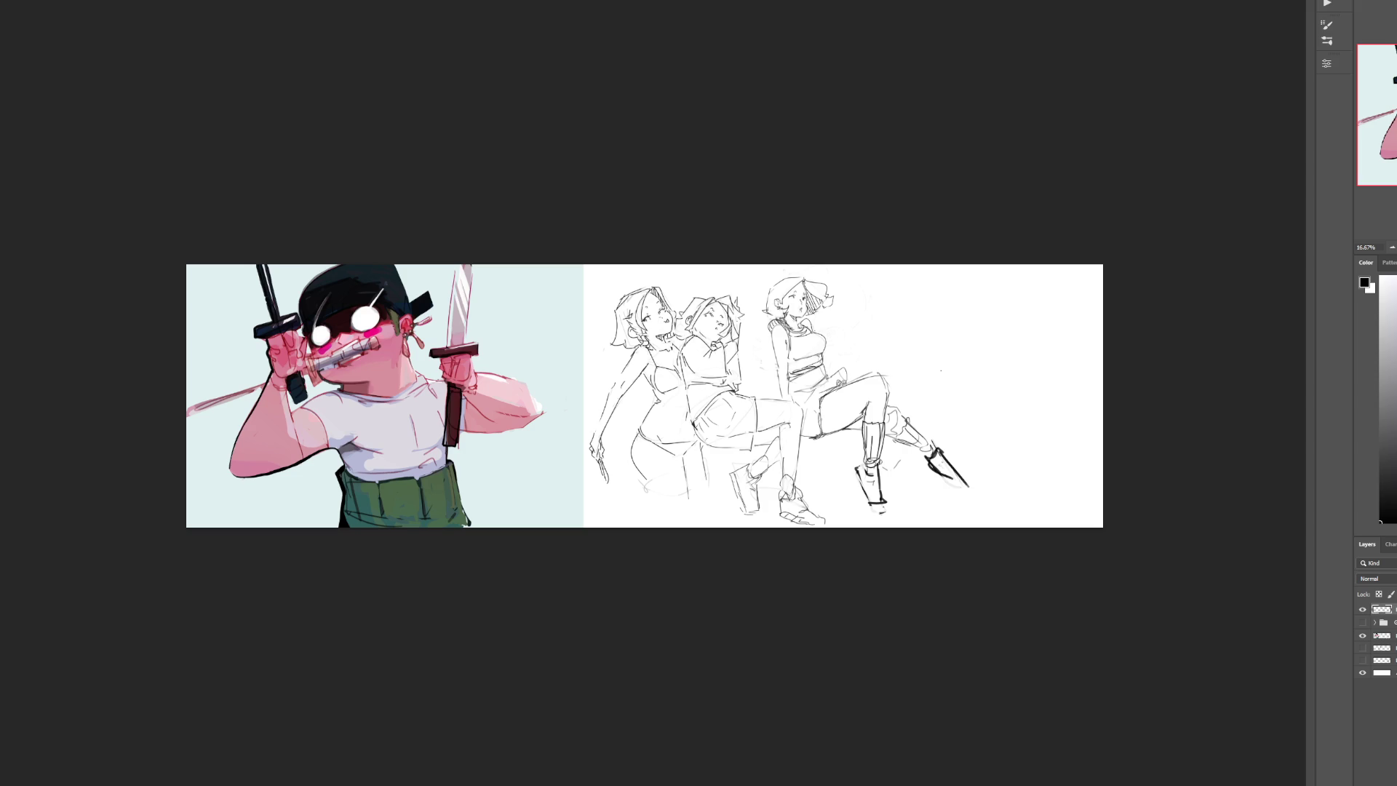
key("ctrl+plus")
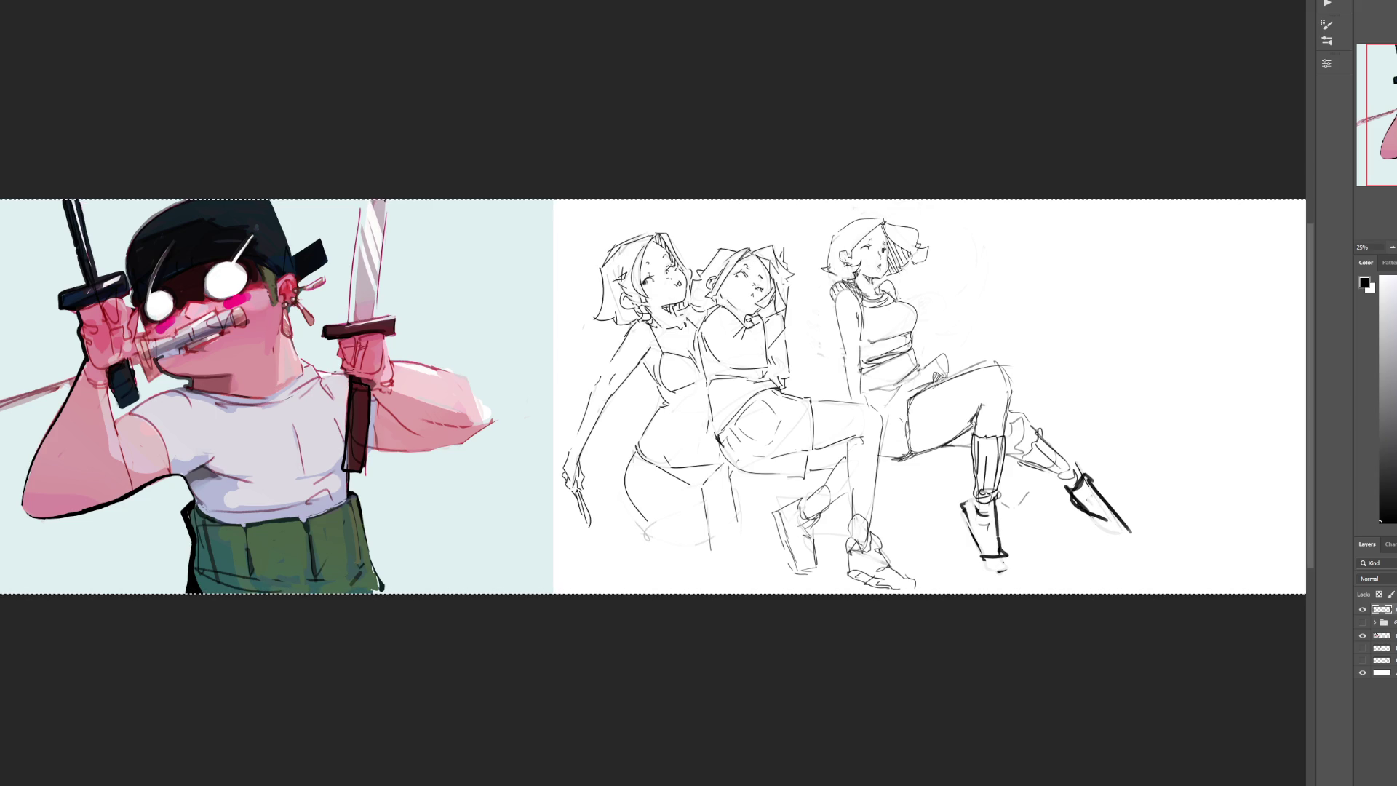
Step: Sketch a new head in the empty right area with face sides, chin, cheek and ear
left_click_drag(1079, 236, 1078, 281)
left_click_drag(1116, 213, 1153, 288)
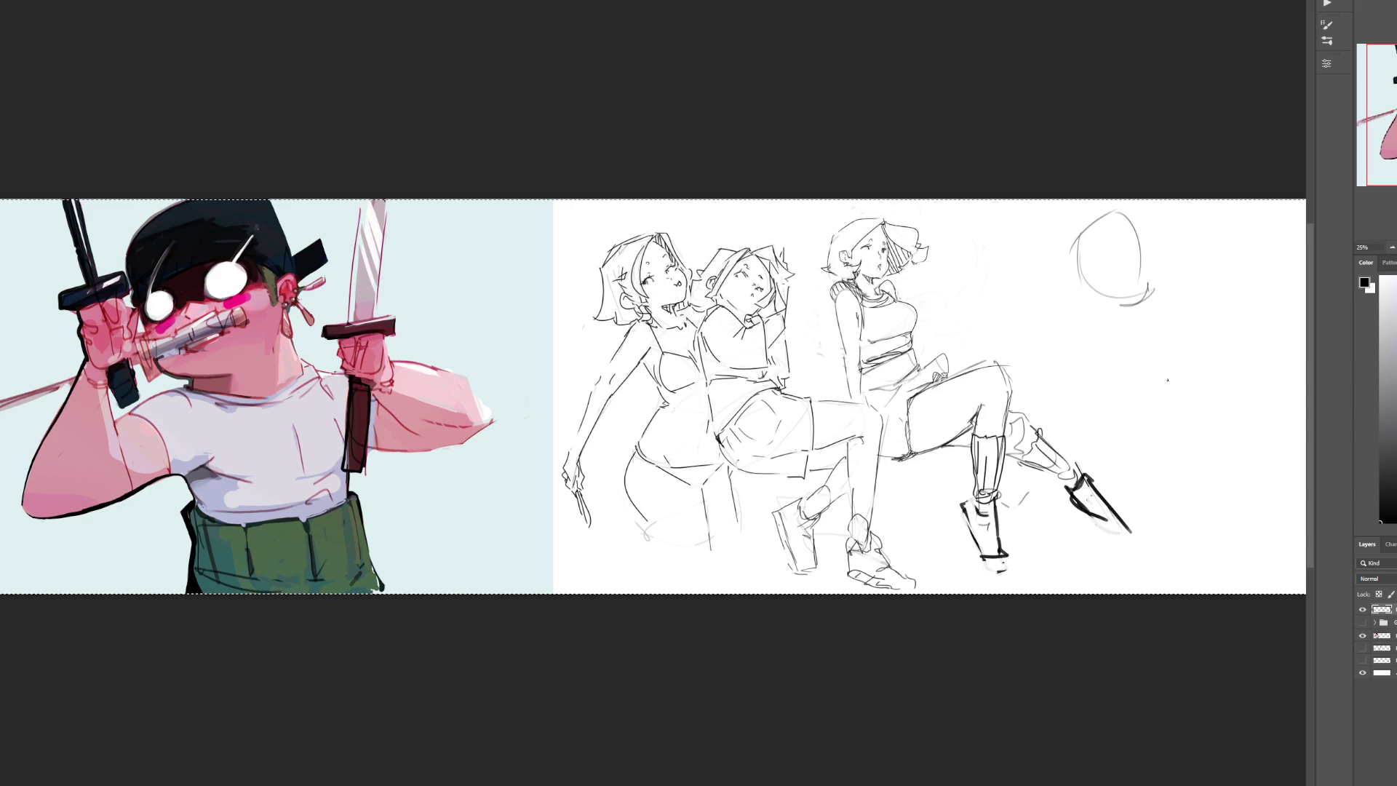
left_click_drag(1078, 248, 1093, 305)
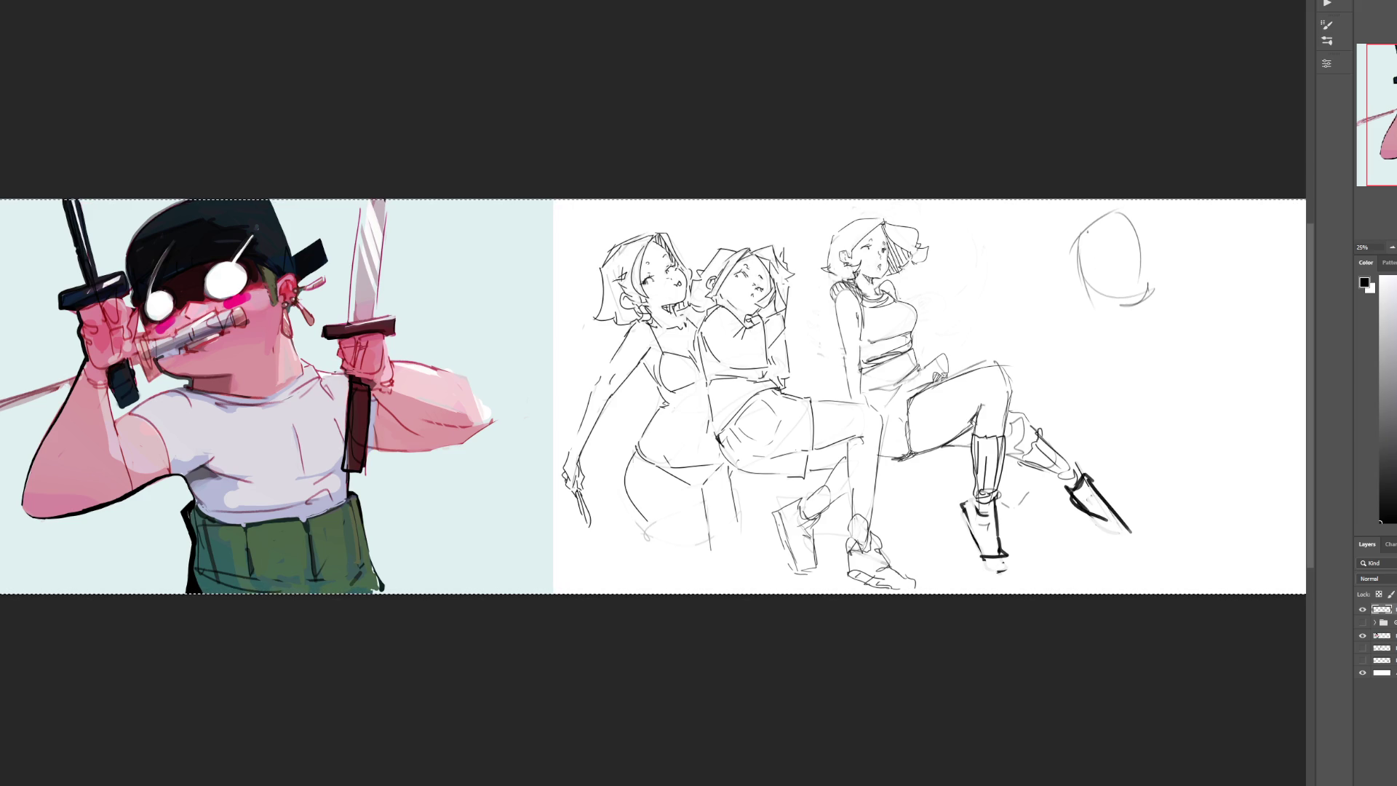
mouse_move(1167, 248)
left_mouse_down()
mouse_move(1139, 328)
mouse_move(1133, 273)
left_mouse_up()
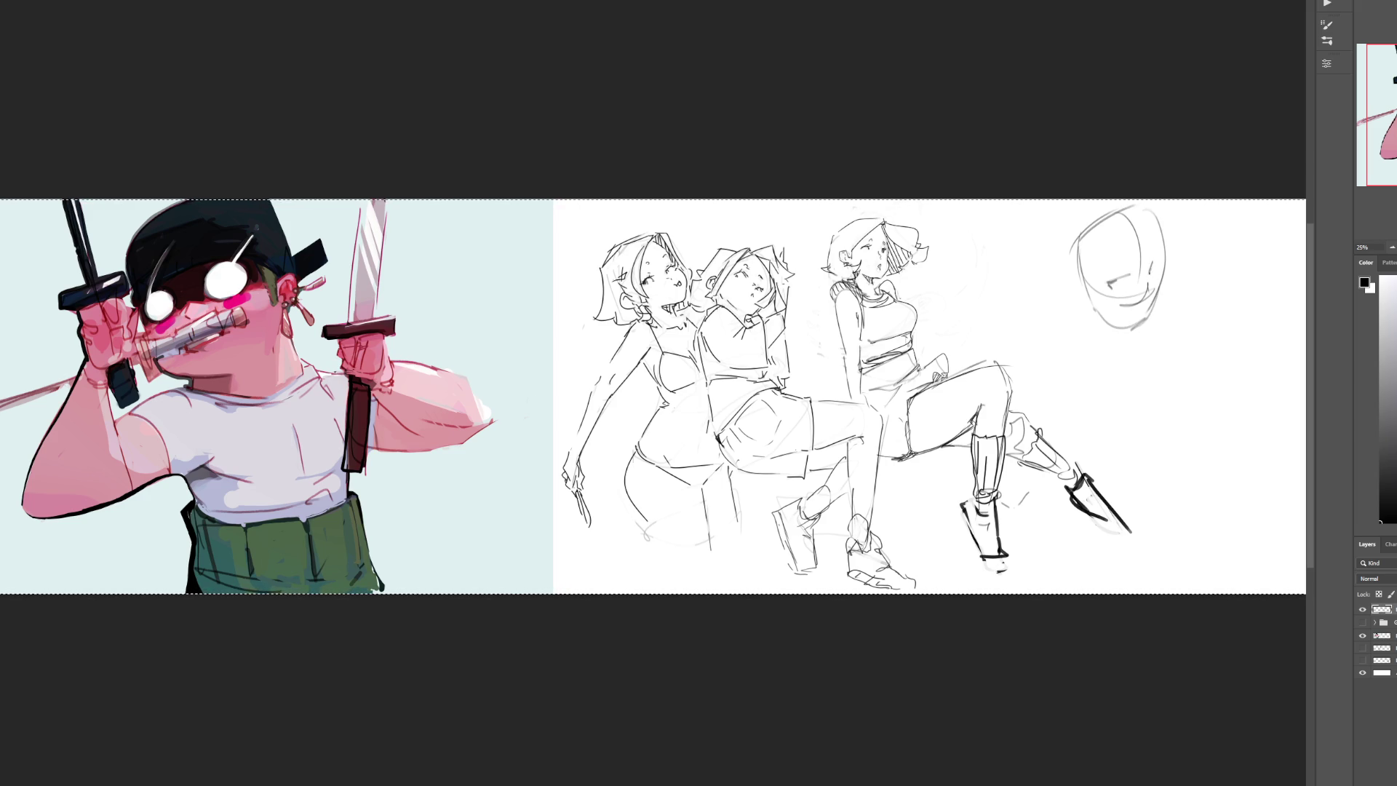
left_click_drag(1134, 331, 1146, 324)
mouse_move(1168, 279)
left_mouse_down()
mouse_move(1159, 319)
mouse_move(1179, 320)
mouse_move(1163, 341)
left_mouse_up()
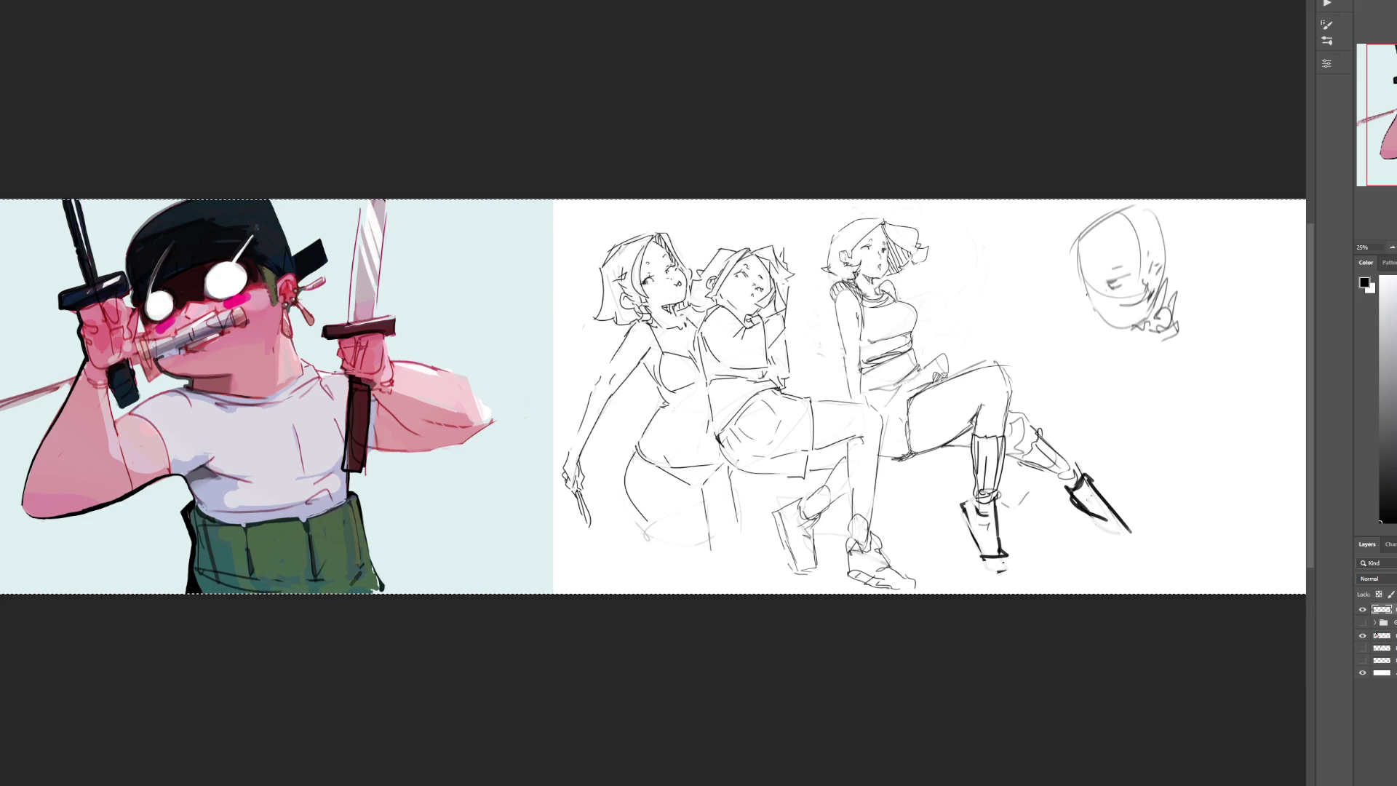
mouse_move(1070, 279)
left_mouse_down()
mouse_move(1090, 316)
mouse_move(1139, 336)
left_mouse_up()
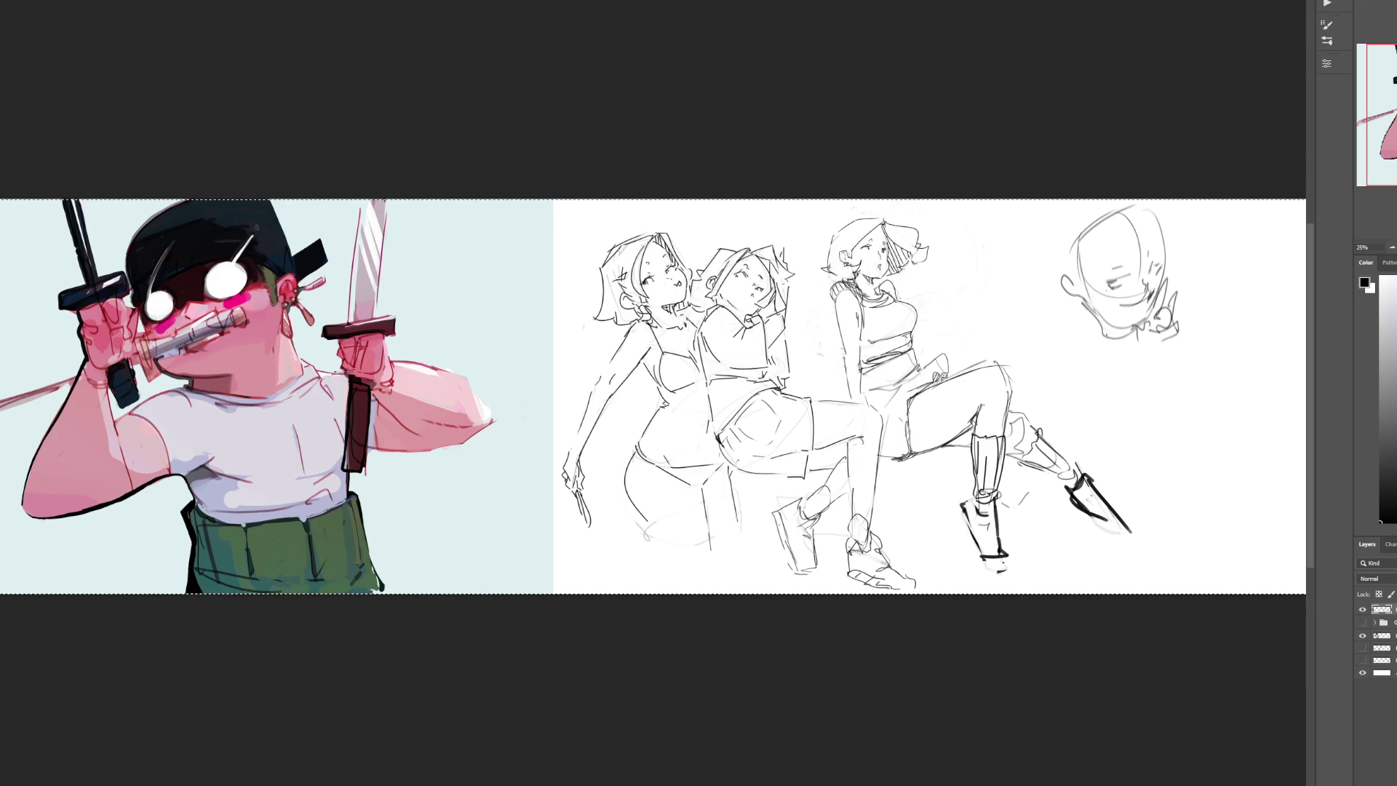
Step: Draw the neck, collarbones, shoulder, arm and chest curve below the new head
left_click_drag(1092, 314, 1088, 341)
mouse_move(1089, 333)
left_mouse_down()
mouse_move(1067, 371)
mouse_move(1074, 395)
left_mouse_up()
left_click_drag(1076, 375, 1186, 355)
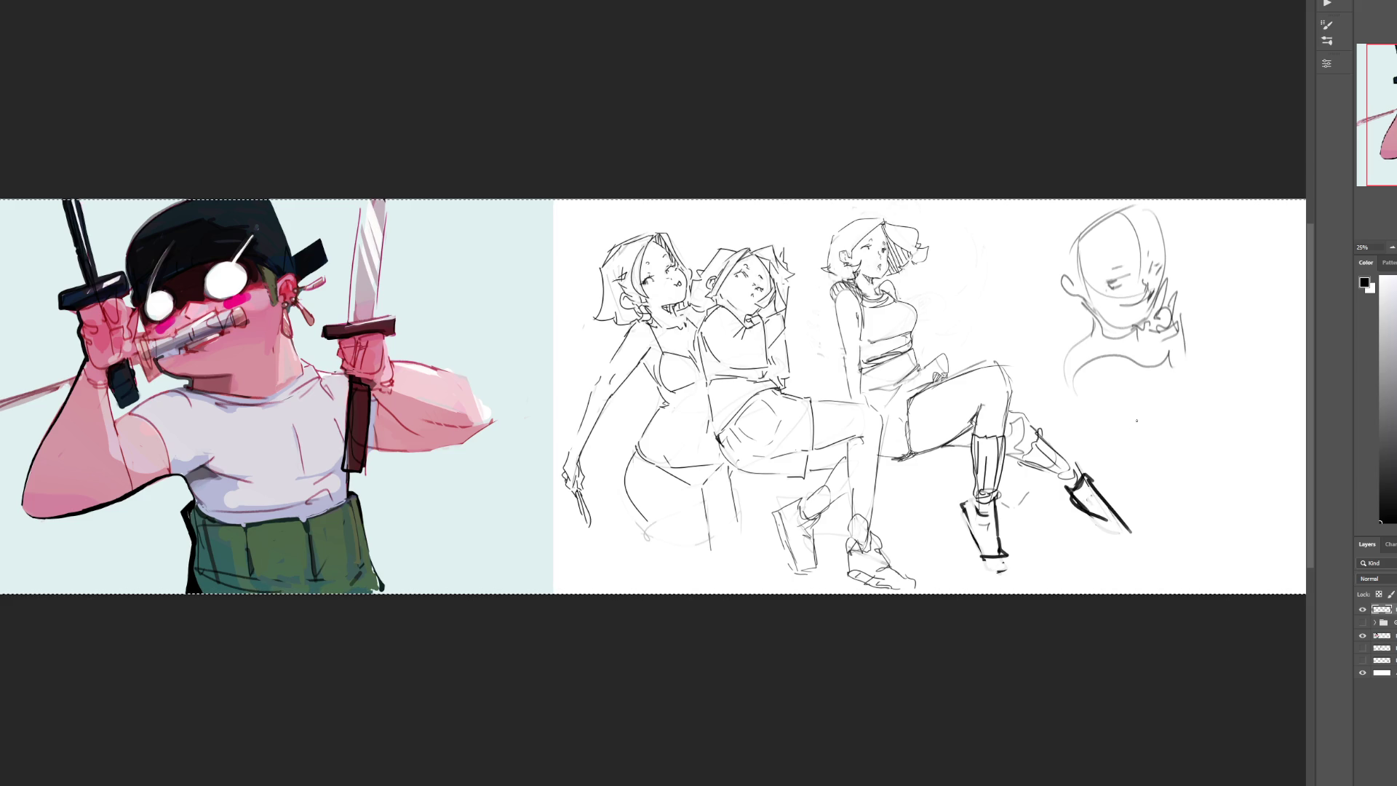
left_click_drag(1066, 381, 1145, 467)
mouse_move(1092, 422)
left_mouse_down()
mouse_move(1168, 471)
mouse_move(1190, 408)
left_mouse_up()
left_click_drag(1166, 471, 1203, 397)
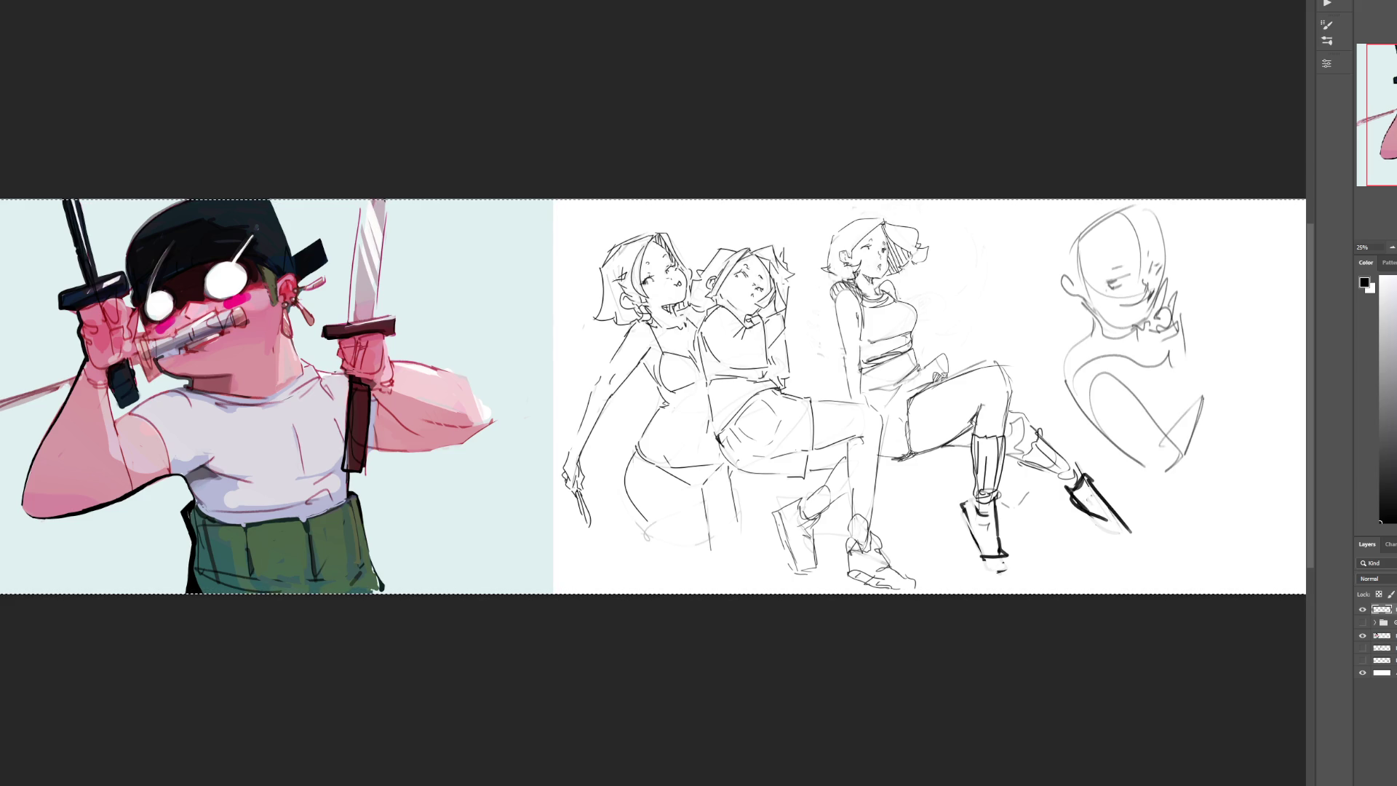
mouse_move(1179, 319)
left_mouse_down()
mouse_move(1226, 396)
mouse_move(1141, 399)
mouse_move(1185, 423)
left_mouse_up()
left_click_drag(1163, 360, 1194, 400)
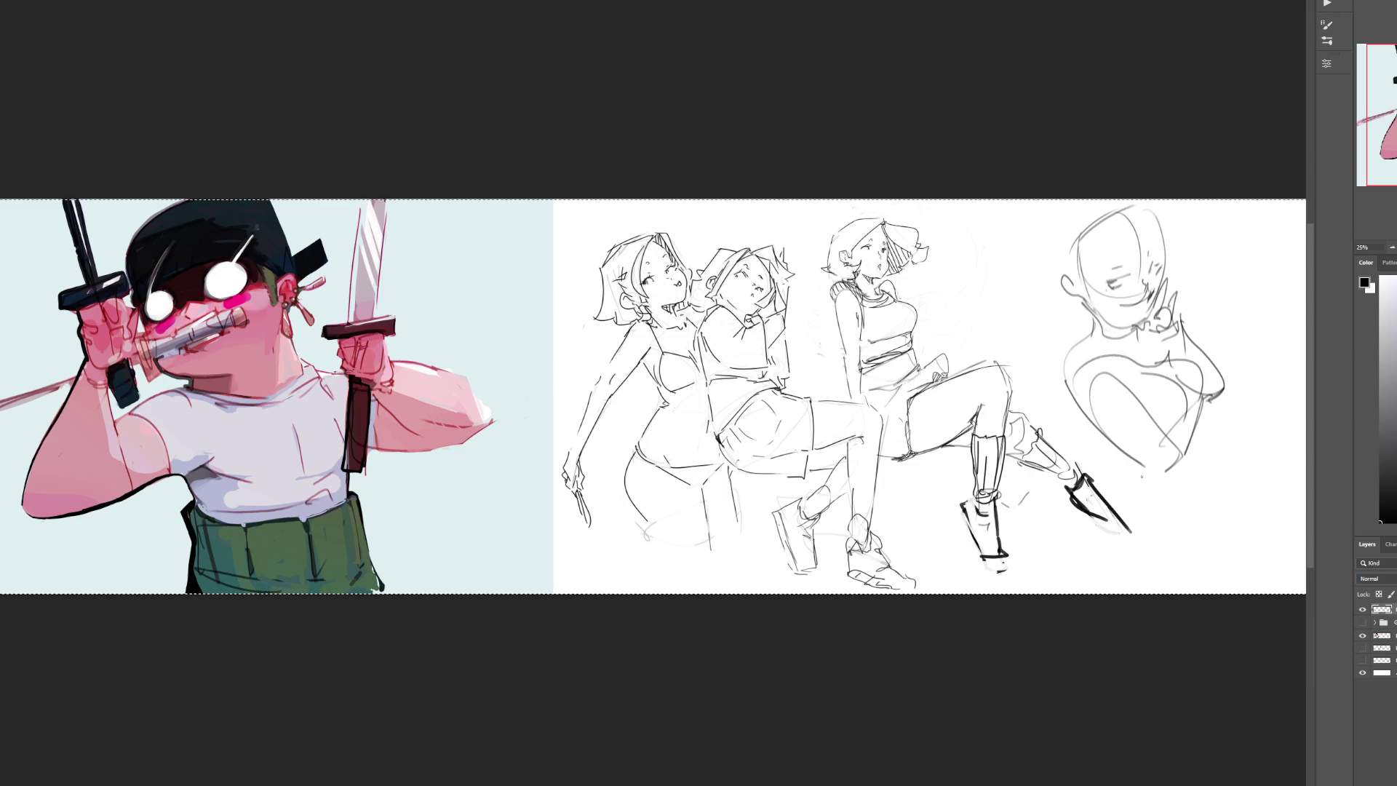
Step: Rough in the figure's lower torso, hips and thigh outline
mouse_move(1089, 414)
left_mouse_down()
mouse_move(1172, 506)
mouse_move(1201, 510)
left_mouse_up()
left_click_drag(1215, 445, 1200, 530)
left_click_drag(1141, 470, 1118, 532)
mouse_move(1208, 463)
left_mouse_down()
mouse_move(1161, 558)
mouse_move(1119, 591)
left_mouse_up()
left_click_drag(1220, 515, 1165, 586)
left_click_drag(1212, 470, 1223, 567)
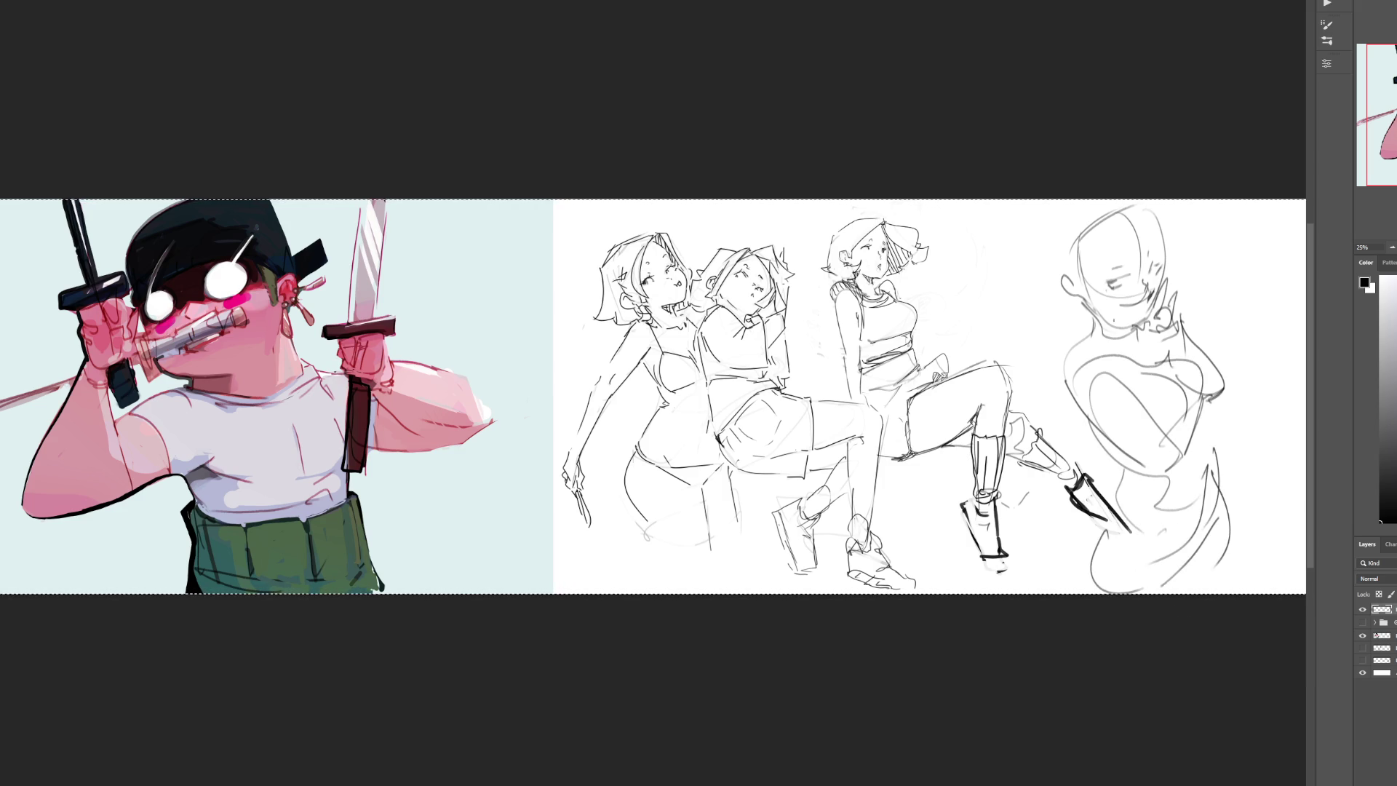
Step: Sketch flowing hair strands around the face, undoing the two long stray curves
left_click_drag(1125, 221, 1087, 293)
left_click_drag(1056, 222, 1071, 283)
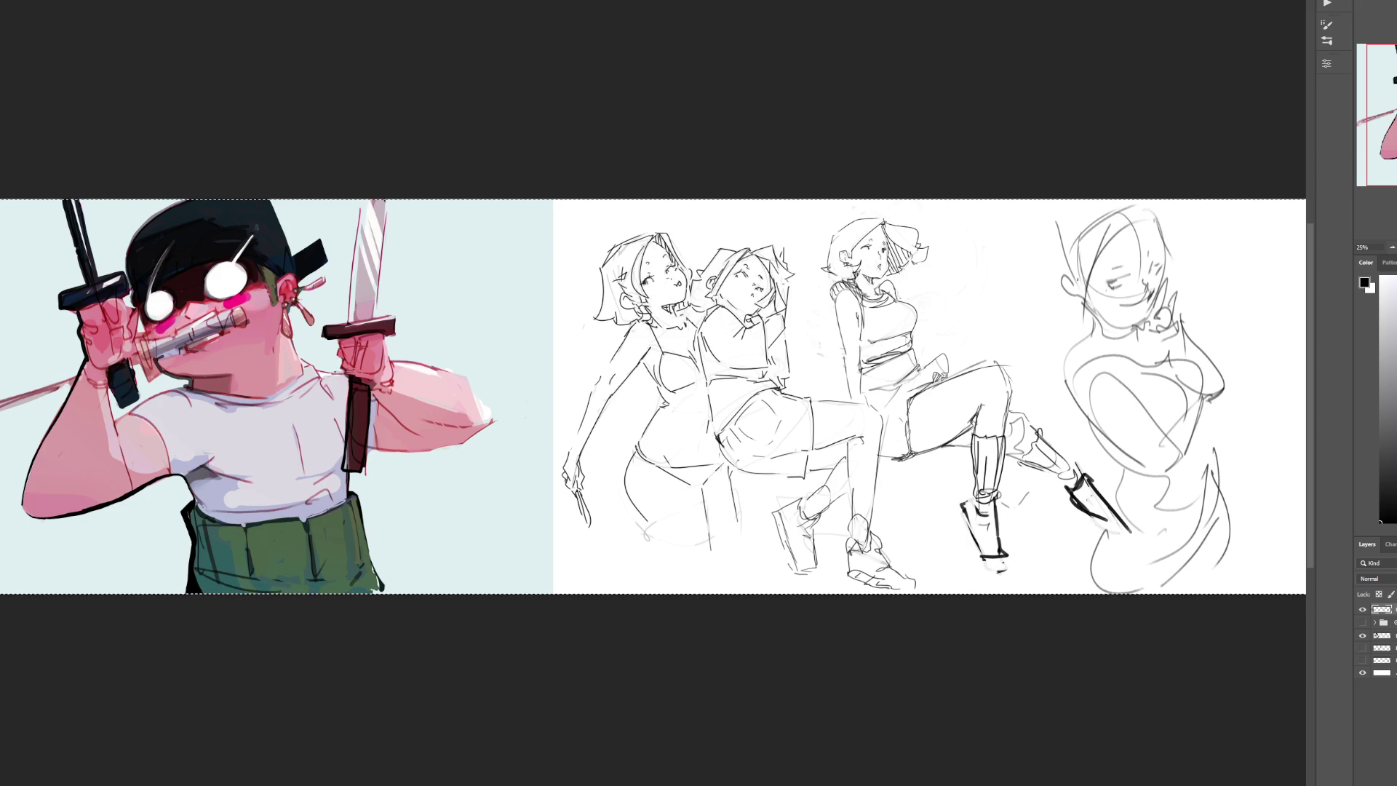
mouse_move(1168, 213)
left_mouse_down()
mouse_move(1224, 275)
mouse_move(1205, 297)
left_mouse_up()
left_click_drag(1083, 301, 1054, 320)
left_click_drag(1193, 298, 1254, 312)
left_click_drag(1254, 311, 1230, 335)
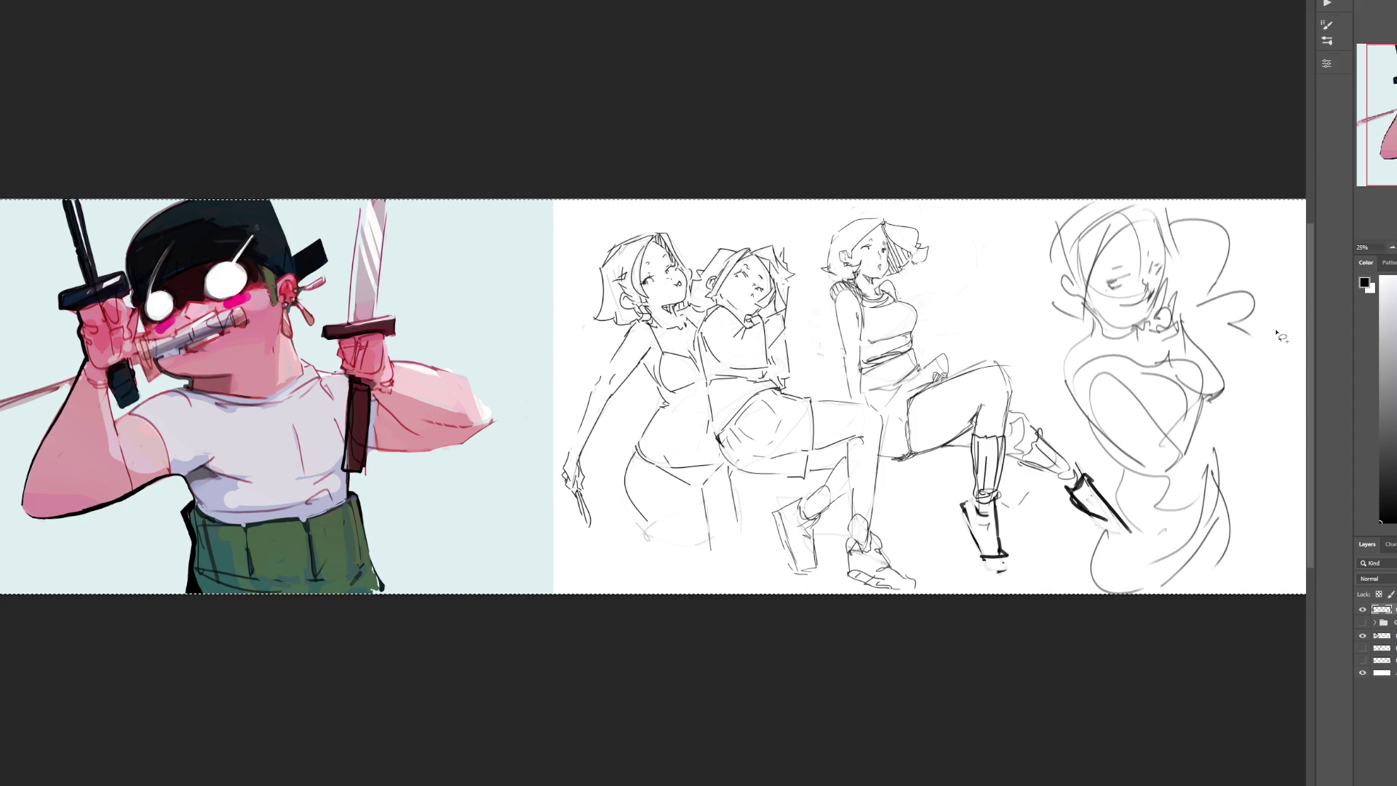
left_click_drag(1275, 340, 1230, 203)
left_click_drag(986, 215, 1136, 540)
key("ctrl+z")
key("ctrl+z")
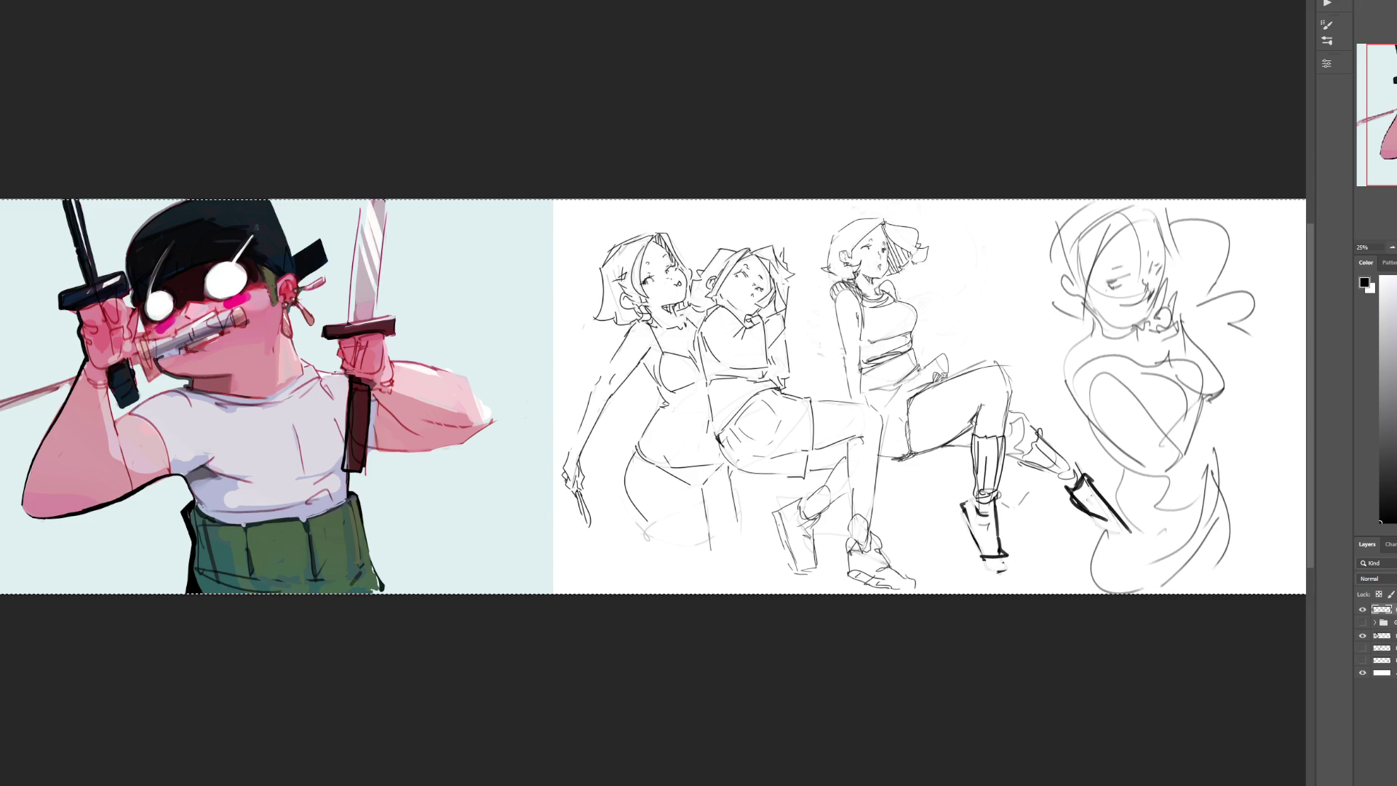
Step: Clear the old selection and lasso around the rightmost figure
key("ctrl+d")
mouse_move(1288, 287)
left_mouse_down()
mouse_move(1229, 204)
mouse_move(1024, 326)
mouse_move(1134, 531)
mouse_move(1078, 593)
left_mouse_up()
left_click_drag(1162, 638, 1283, 476)
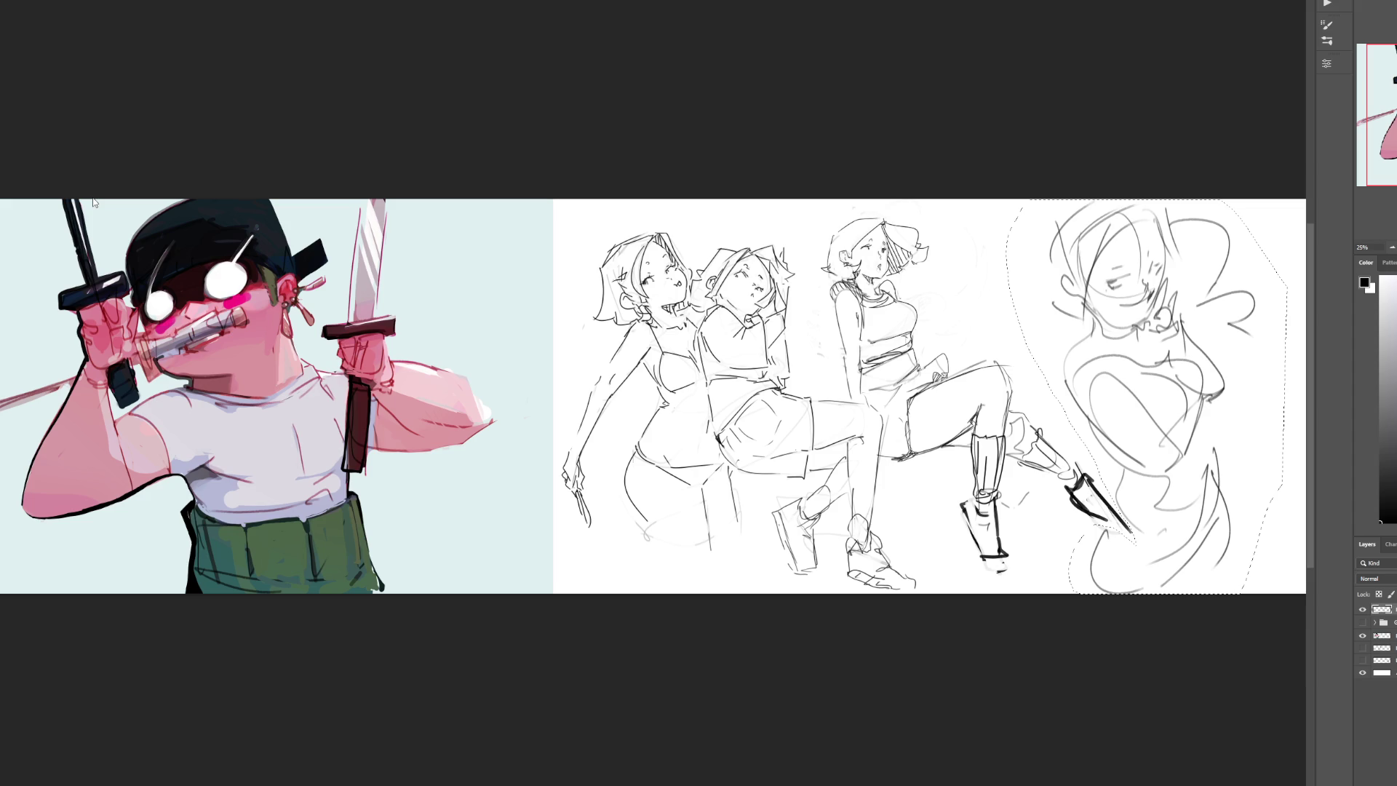
Step: Mirror the selected figure horizontally, then shift it right with a slight slant
key("ctrl+shift+h")
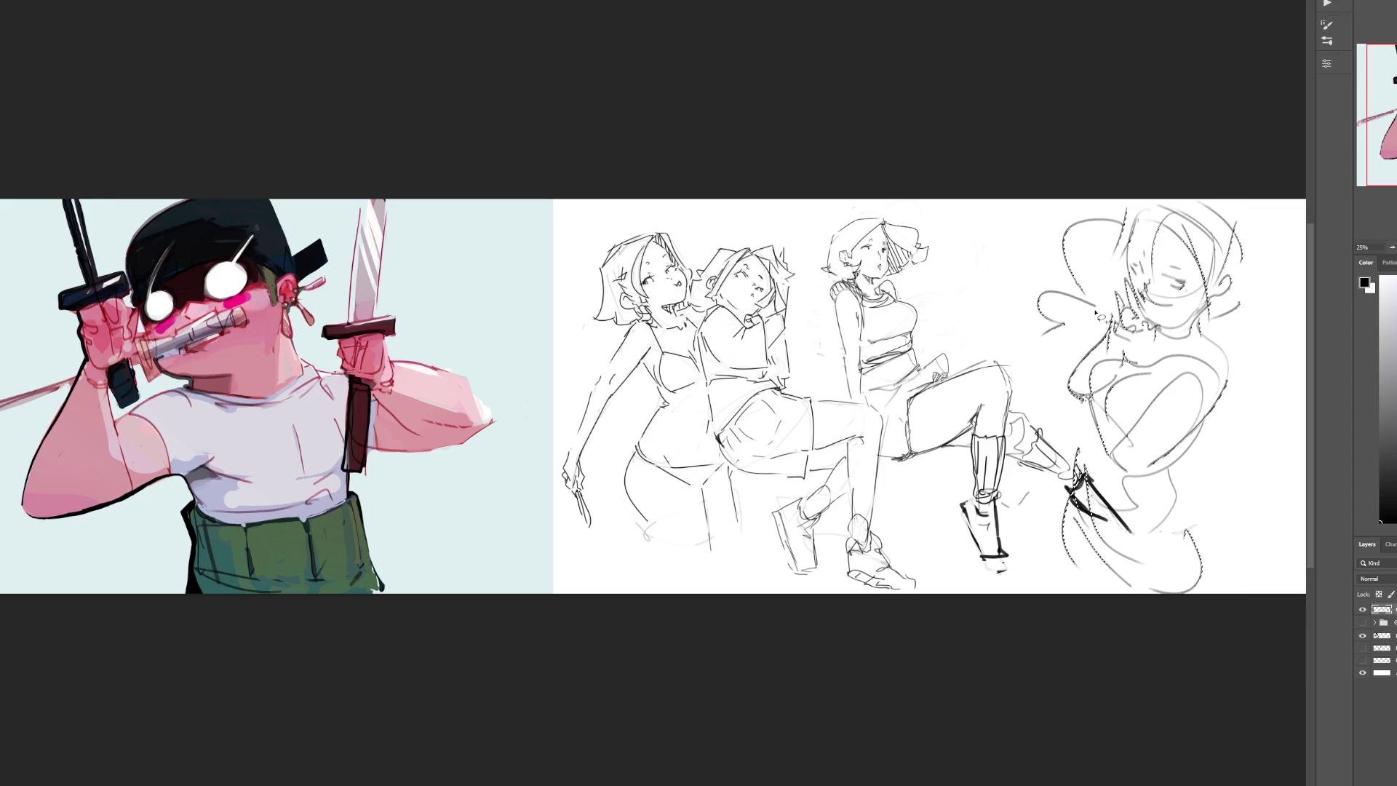
key("ctrl+t")
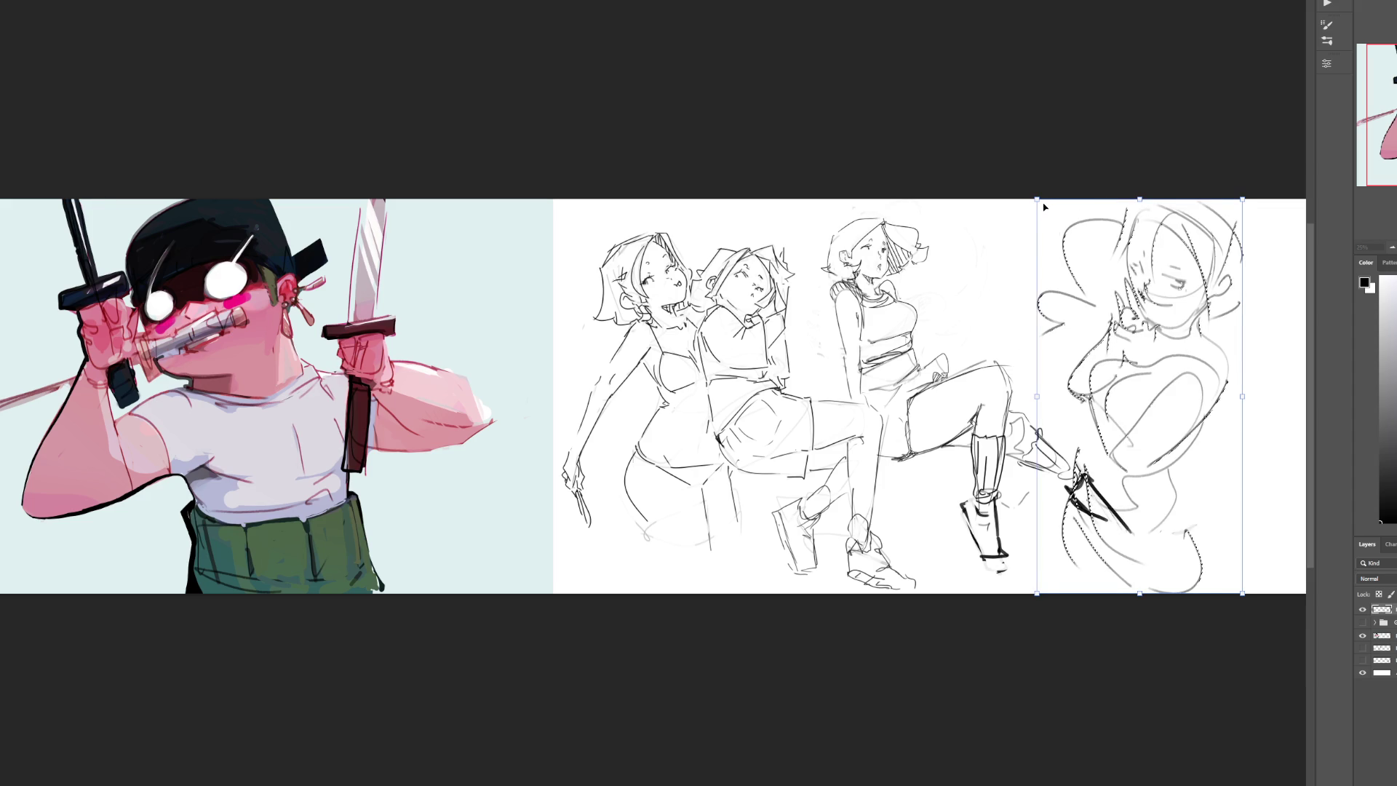
left_click_drag(1037, 207, 1015, 205)
left_click_drag(1118, 268, 1179, 267)
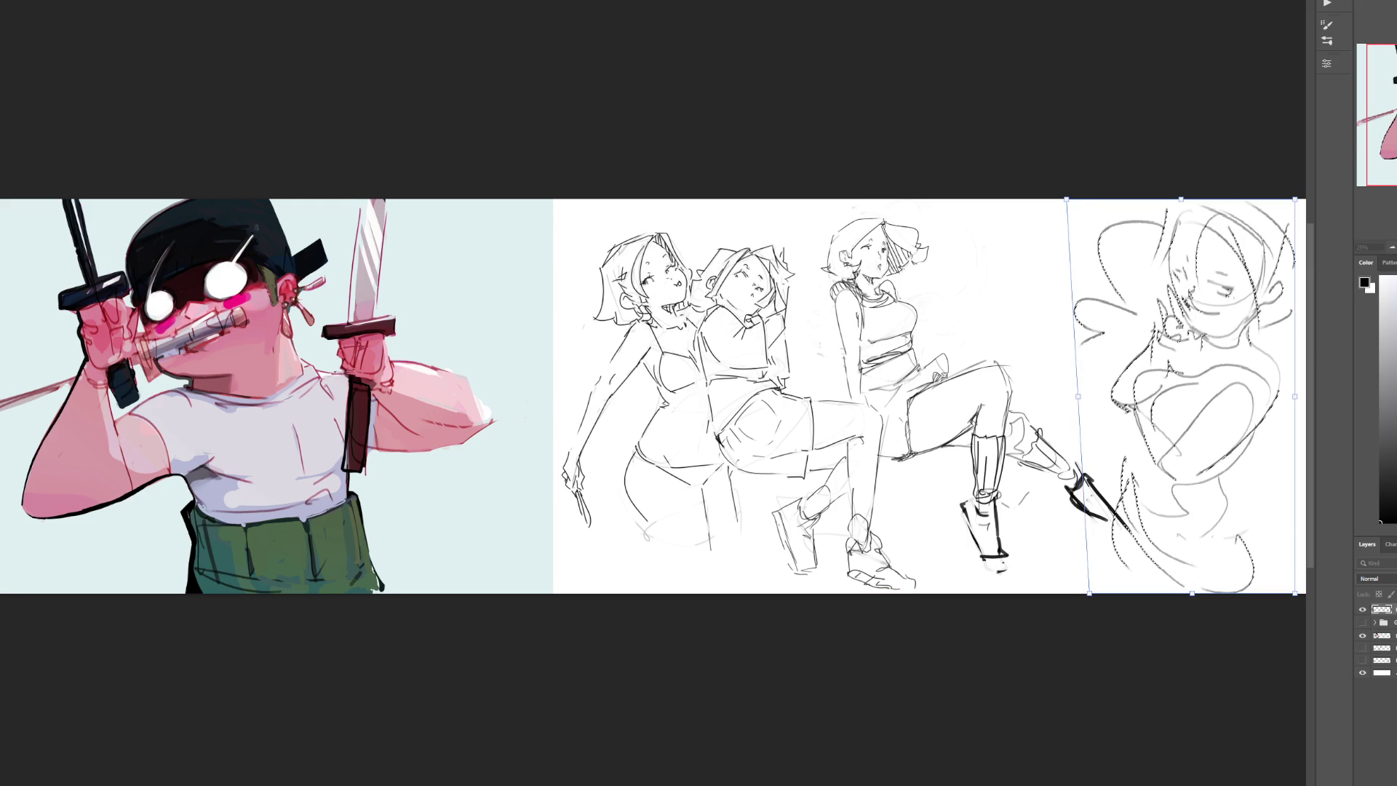
key("Return")
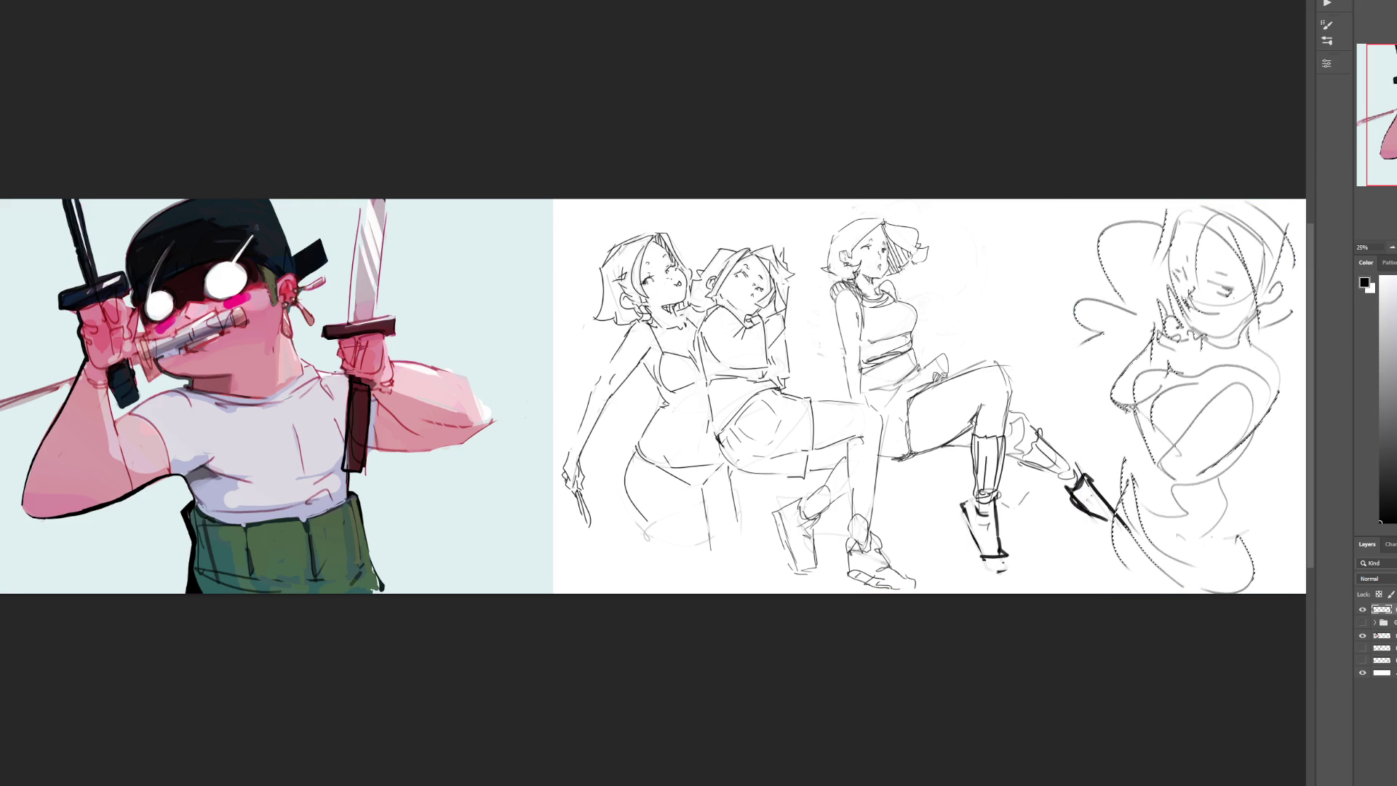
Step: Deselect and fade the rough figure to a pale guide with lower opacity and soft erasing
key("ctrl+plus")
scroll(652, 390, "right", 5)
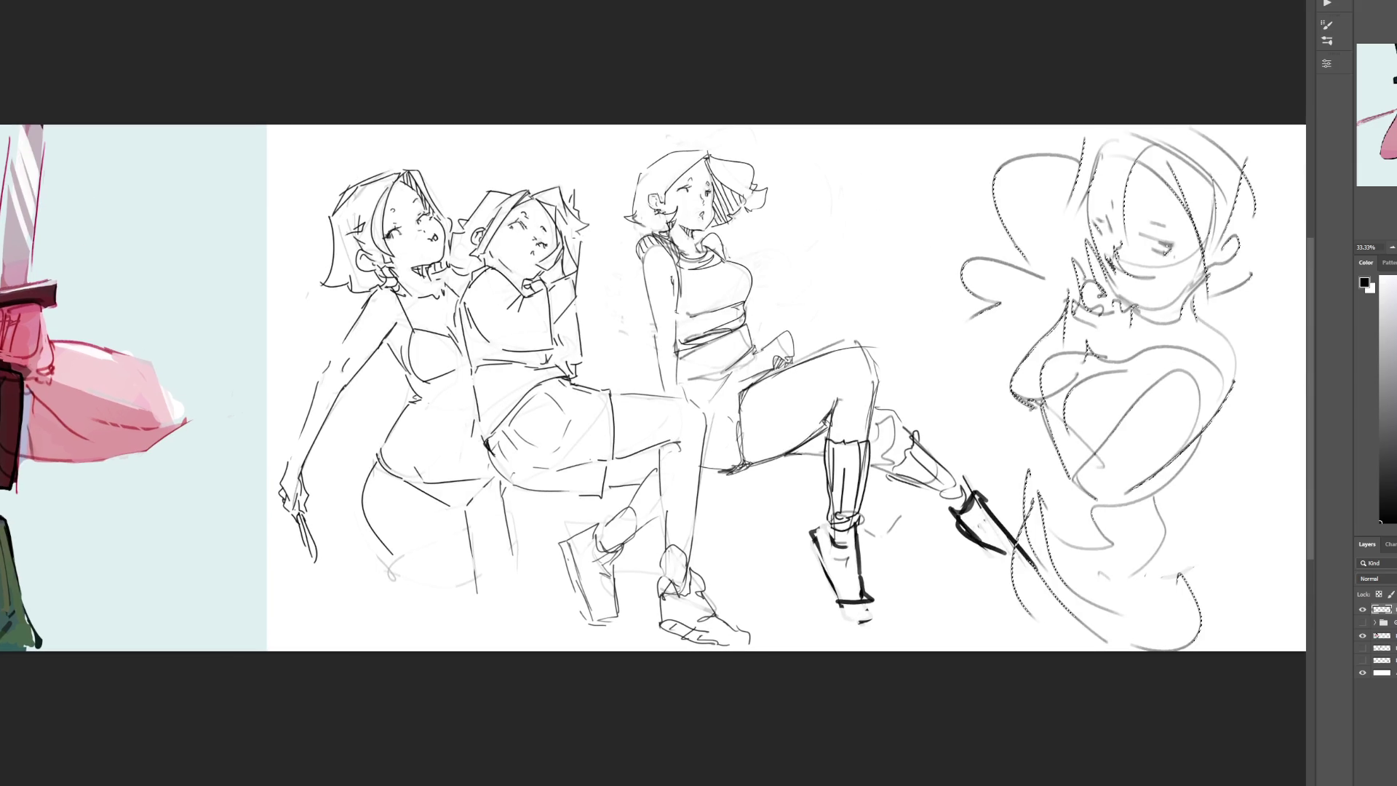
key("ctrl+d")
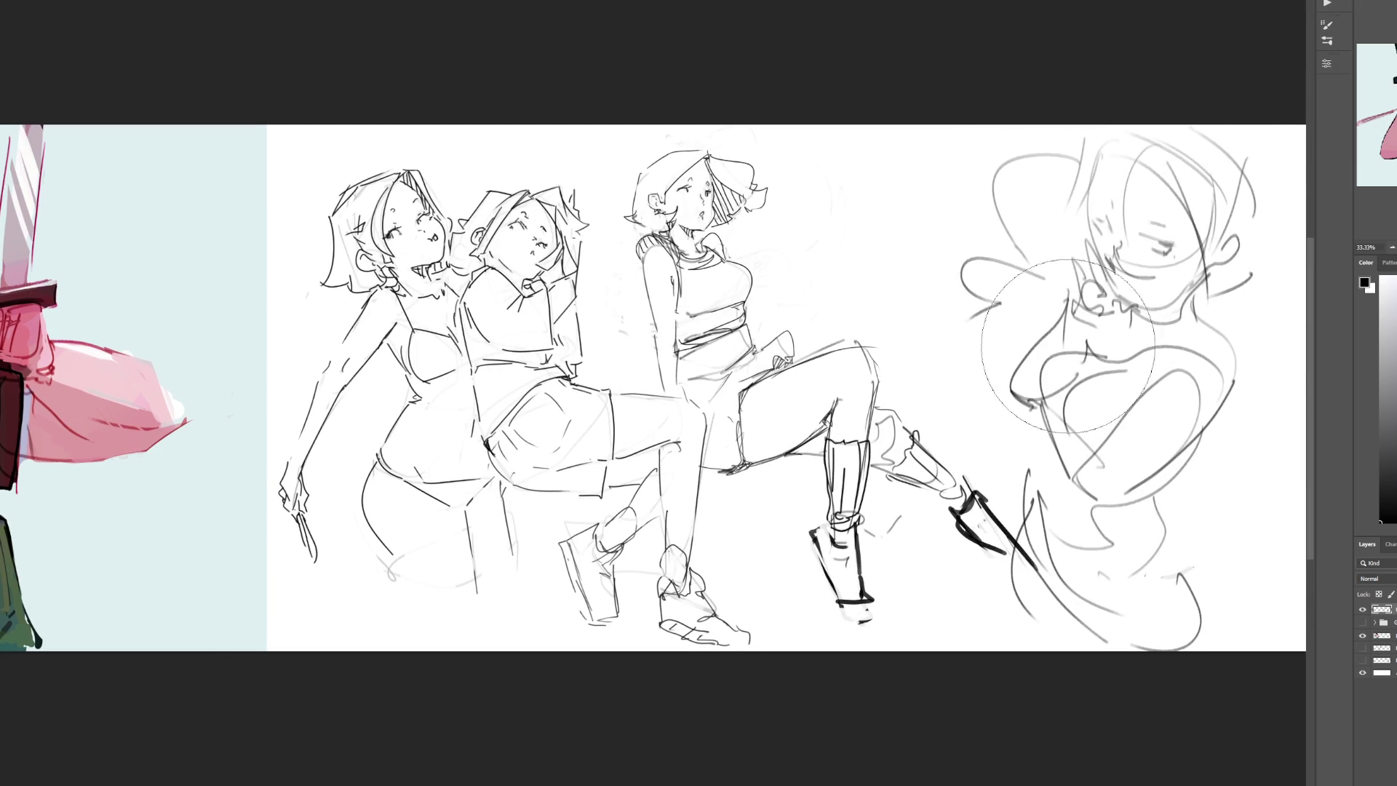
key("5")
mouse_move(1162, 557)
left_mouse_down()
mouse_move(1064, 372)
mouse_move(1063, 149)
mouse_move(1144, 623)
left_mouse_up()
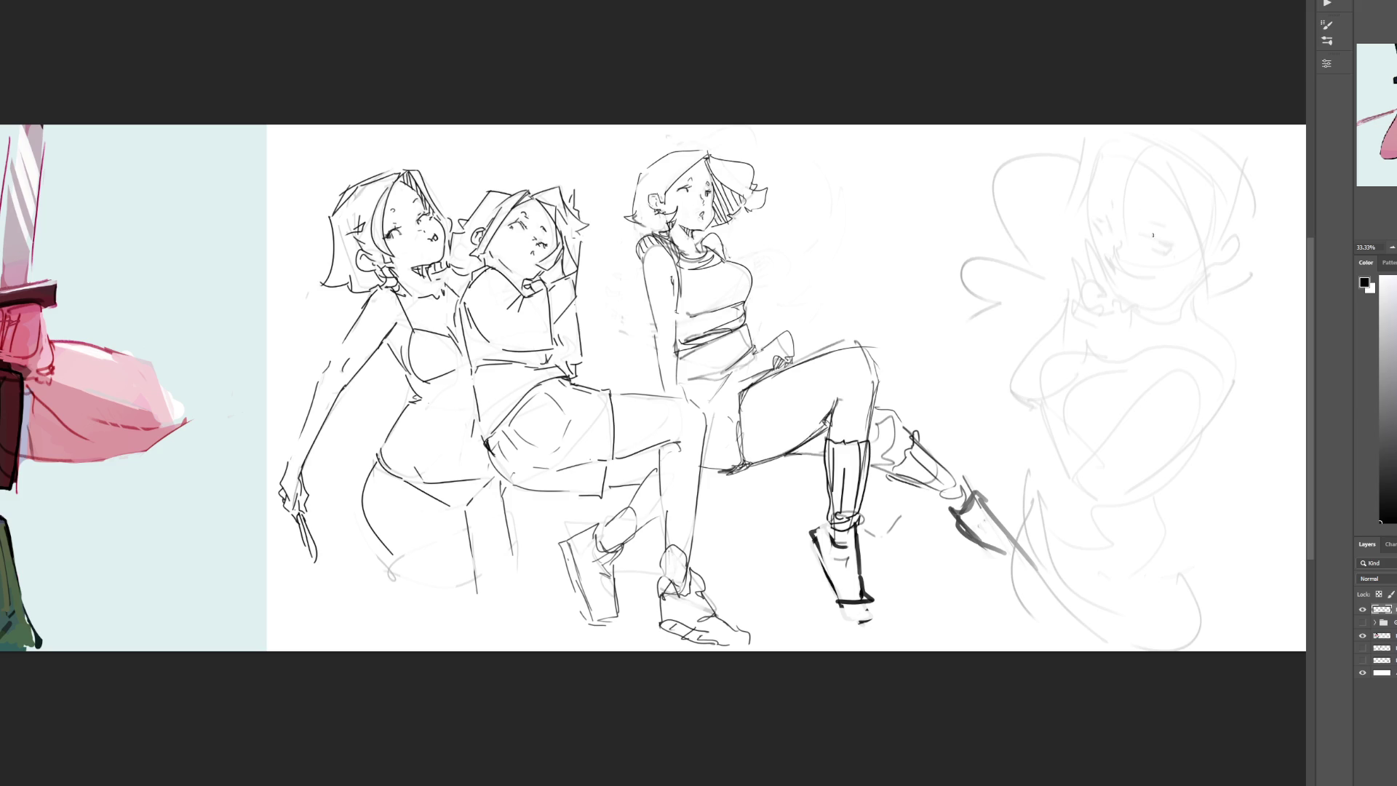
Step: Draw the eye lines and lashes on the faded figure's face
mouse_move(1138, 244)
left_mouse_down()
mouse_move(1146, 258)
mouse_move(1167, 241)
left_mouse_up()
key("ctrl+z")
left_click_drag(1163, 242, 1165, 251)
left_click_drag(1094, 220, 1166, 225)
Step: Redraw the chin and ink the jaw line under the face, undoing stray strokes
left_click_drag(1111, 259, 1114, 296)
key("ctrl+z")
mouse_move(1114, 299)
left_mouse_down()
mouse_move(1168, 304)
mouse_move(1120, 301)
left_mouse_up()
key("ctrl+z")
key("ctrl+z")
key("ctrl+z")
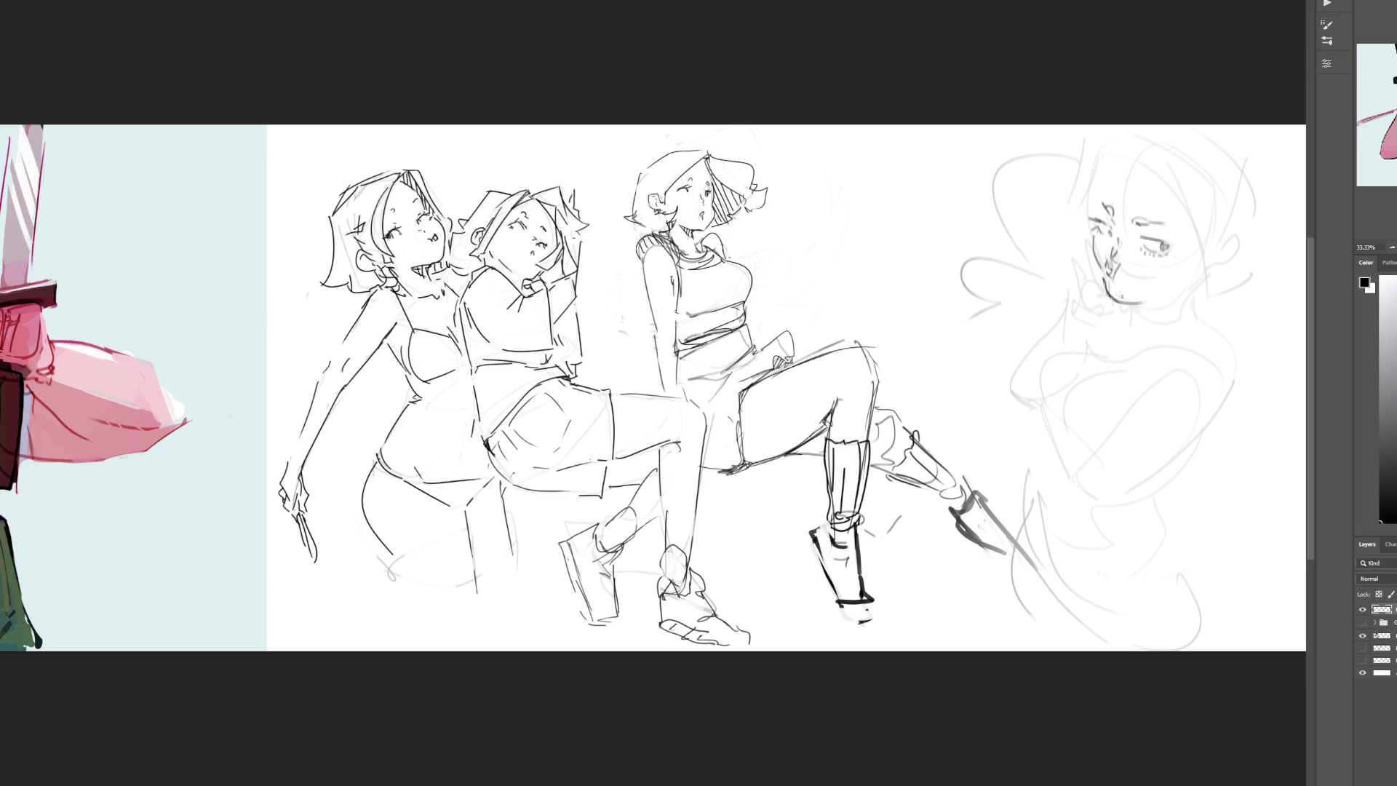
mouse_move(1111, 298)
left_mouse_down()
mouse_move(1186, 291)
mouse_move(1206, 251)
left_mouse_up()
Step: Define the cheek, hairline and neck, then draw a bow collar and a line inside the raised arm
left_click_drag(1111, 166, 1090, 218)
mouse_move(1102, 184)
left_mouse_down()
mouse_move(1129, 162)
mouse_move(1187, 210)
left_mouse_up()
left_click_drag(1215, 255, 1179, 298)
mouse_move(1180, 298)
left_mouse_down()
mouse_move(1147, 340)
mouse_move(1176, 327)
left_mouse_up()
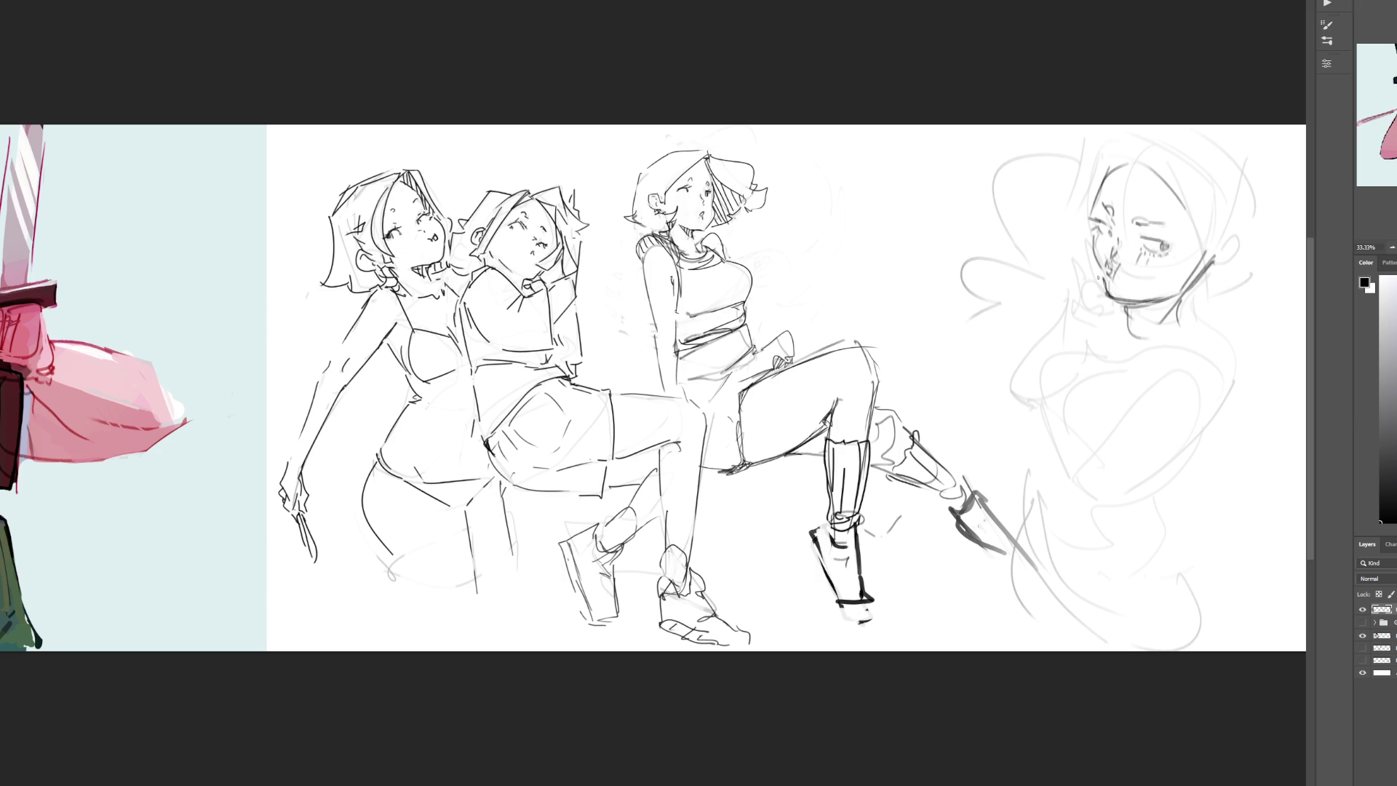
mouse_move(1093, 274)
left_mouse_down()
mouse_move(1096, 289)
mouse_move(1117, 289)
mouse_move(1109, 335)
mouse_move(1068, 342)
mouse_move(1008, 386)
mouse_move(1034, 399)
left_mouse_up()
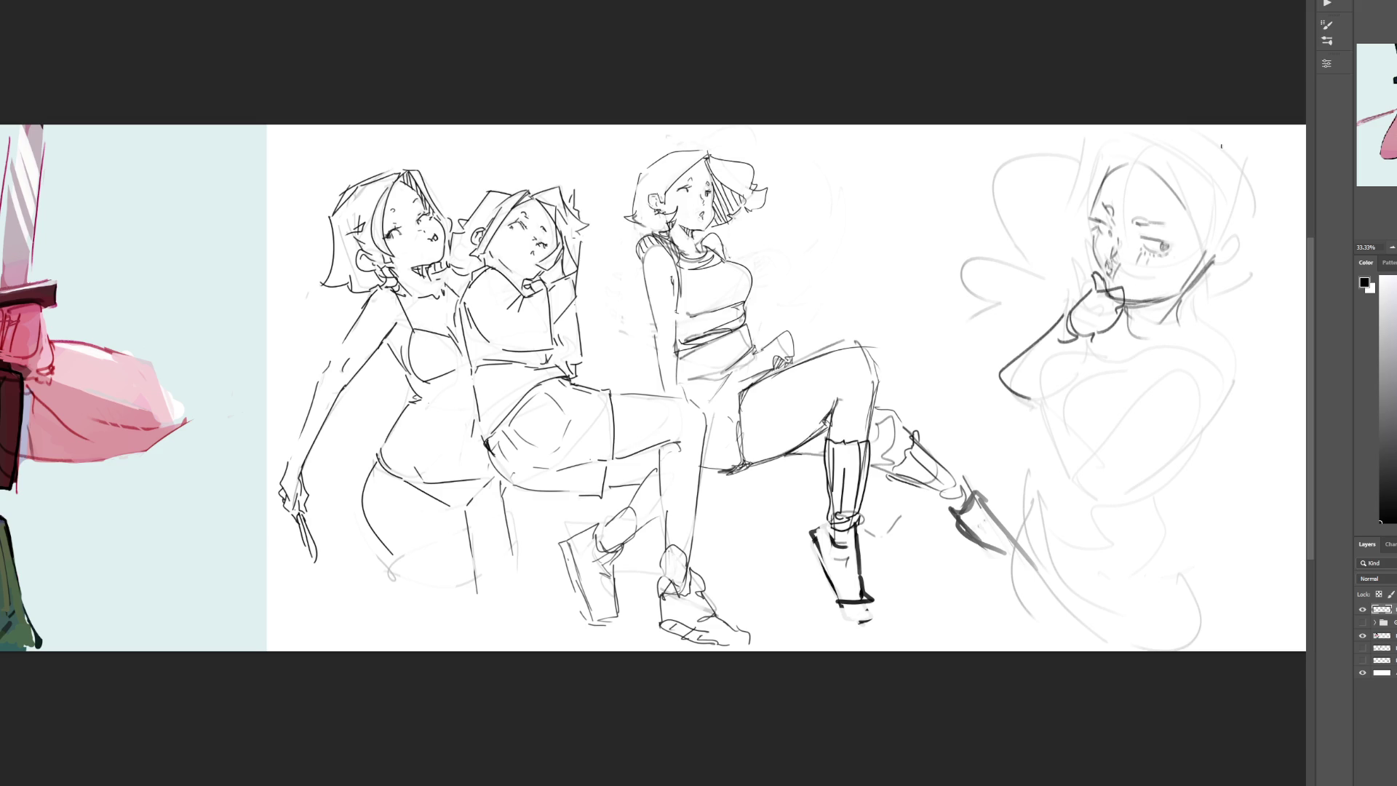
mouse_move(1029, 400)
left_mouse_down()
mouse_move(1048, 355)
mouse_move(1081, 337)
mouse_move(1048, 405)
mouse_move(1090, 462)
mouse_move(1165, 375)
left_mouse_up()
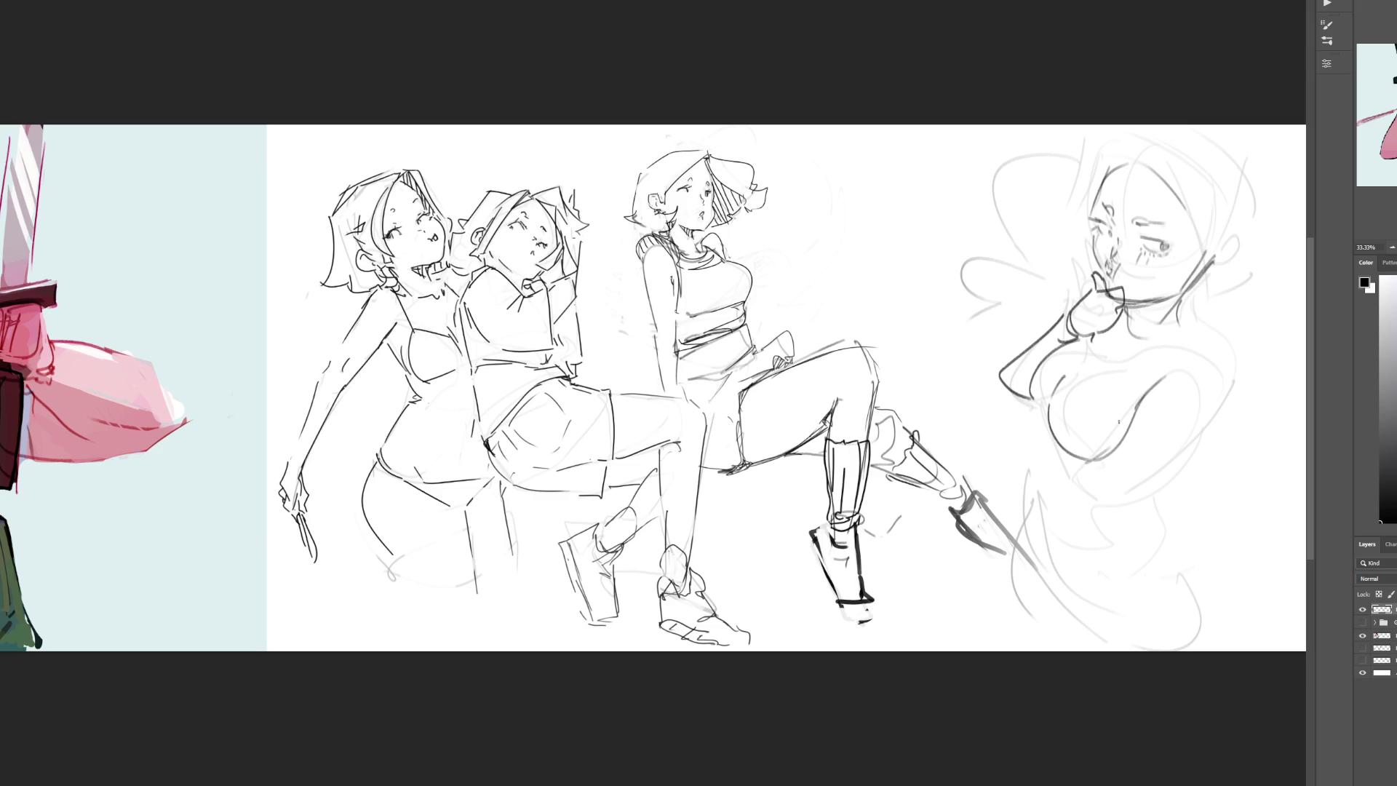
Step: Ink the figure's underbust, shoulder, arm, collarbones, torso, waist and hips
mouse_move(1025, 404)
left_mouse_down()
mouse_move(1084, 493)
mouse_move(1108, 505)
mouse_move(1148, 486)
left_mouse_up()
mouse_move(1159, 375)
left_mouse_down()
mouse_move(1201, 334)
mouse_move(1179, 458)
mouse_move(1162, 480)
left_mouse_up()
left_click_drag(1181, 302, 1208, 329)
left_click_drag(1126, 342, 1181, 335)
mouse_move(1211, 415)
left_mouse_down()
mouse_move(1160, 500)
mouse_move(1165, 523)
left_mouse_up()
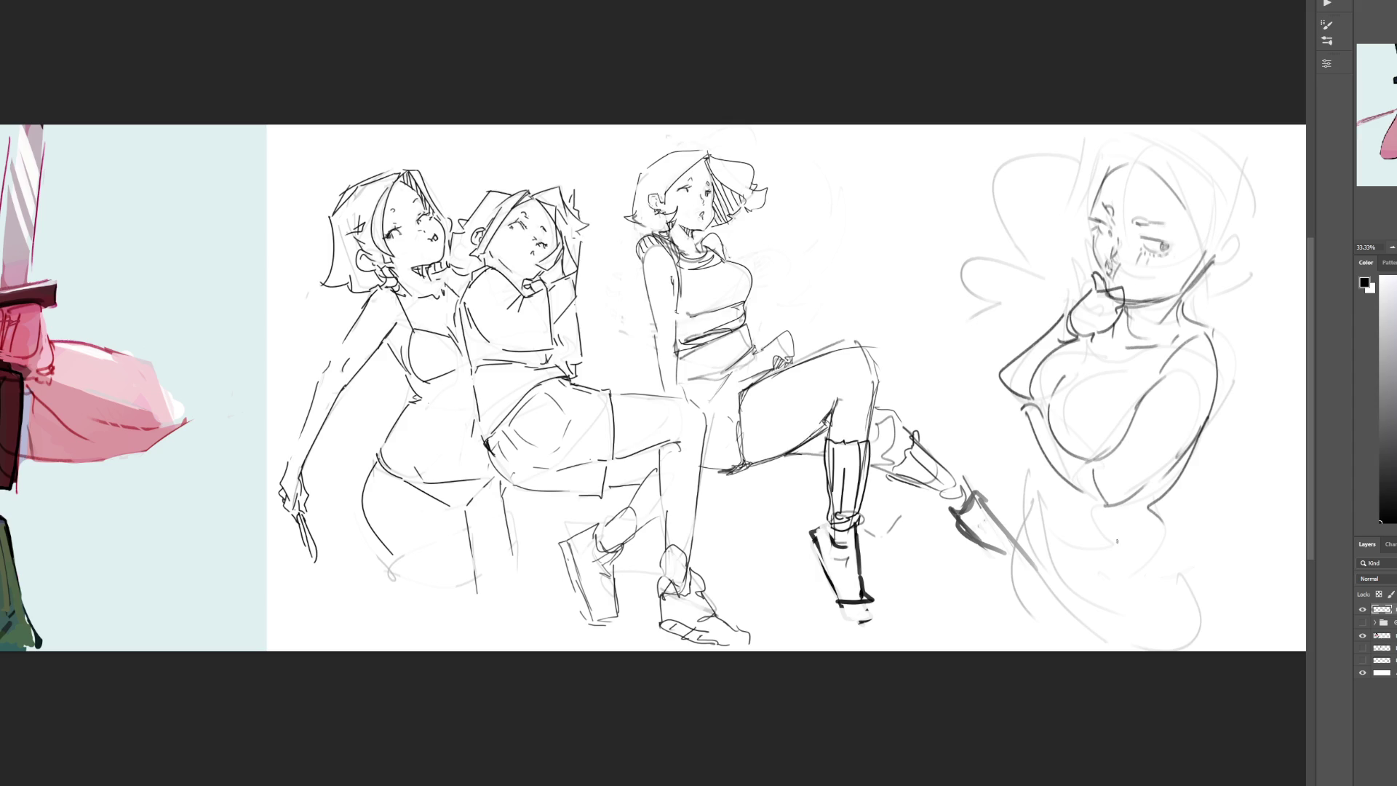
mouse_move(1039, 465)
left_mouse_down()
mouse_move(1058, 519)
mouse_move(1162, 506)
mouse_move(1123, 557)
left_mouse_up()
left_click_drag(1039, 483, 1118, 636)
left_click_drag(1164, 525, 1213, 644)
left_click_drag(1029, 543, 1036, 615)
Step: Draw the ear and ink the hairline, right-side hair and left curls
mouse_move(1207, 264)
left_mouse_down()
mouse_move(1226, 267)
mouse_move(1207, 274)
mouse_move(1213, 259)
left_mouse_up()
left_click_drag(1113, 169, 1193, 212)
left_click_drag(1089, 161, 1164, 125)
left_click_drag(1226, 126, 1254, 297)
left_click_drag(1260, 290, 1216, 325)
mouse_move(1103, 146)
left_mouse_down()
mouse_move(1074, 216)
mouse_move(1072, 279)
left_mouse_up()
left_click_drag(1078, 154, 1059, 280)
left_click_drag(1069, 291, 975, 342)
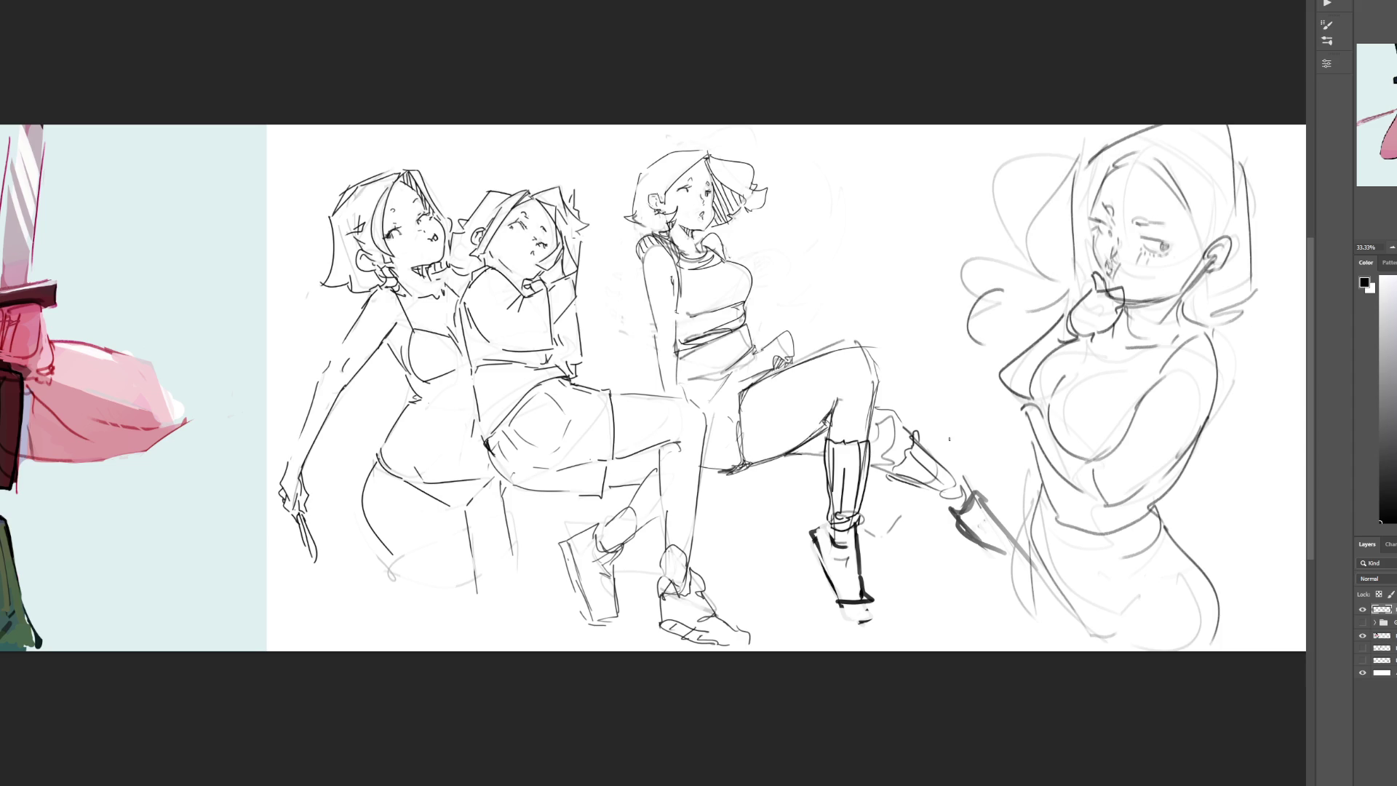
Step: Ink the collar, bust folds, waistband and skirt edges, then soften the face lines
mouse_move(1083, 336)
left_mouse_down()
mouse_move(1109, 370)
mouse_move(1199, 322)
left_mouse_up()
mouse_move(1086, 344)
left_mouse_down()
mouse_move(1032, 398)
mouse_move(1072, 368)
mouse_move(1036, 414)
mouse_move(1056, 440)
left_mouse_up()
mouse_move(1113, 371)
left_mouse_down()
mouse_move(1088, 445)
mouse_move(1110, 461)
mouse_move(1178, 342)
mouse_move(1214, 317)
left_mouse_up()
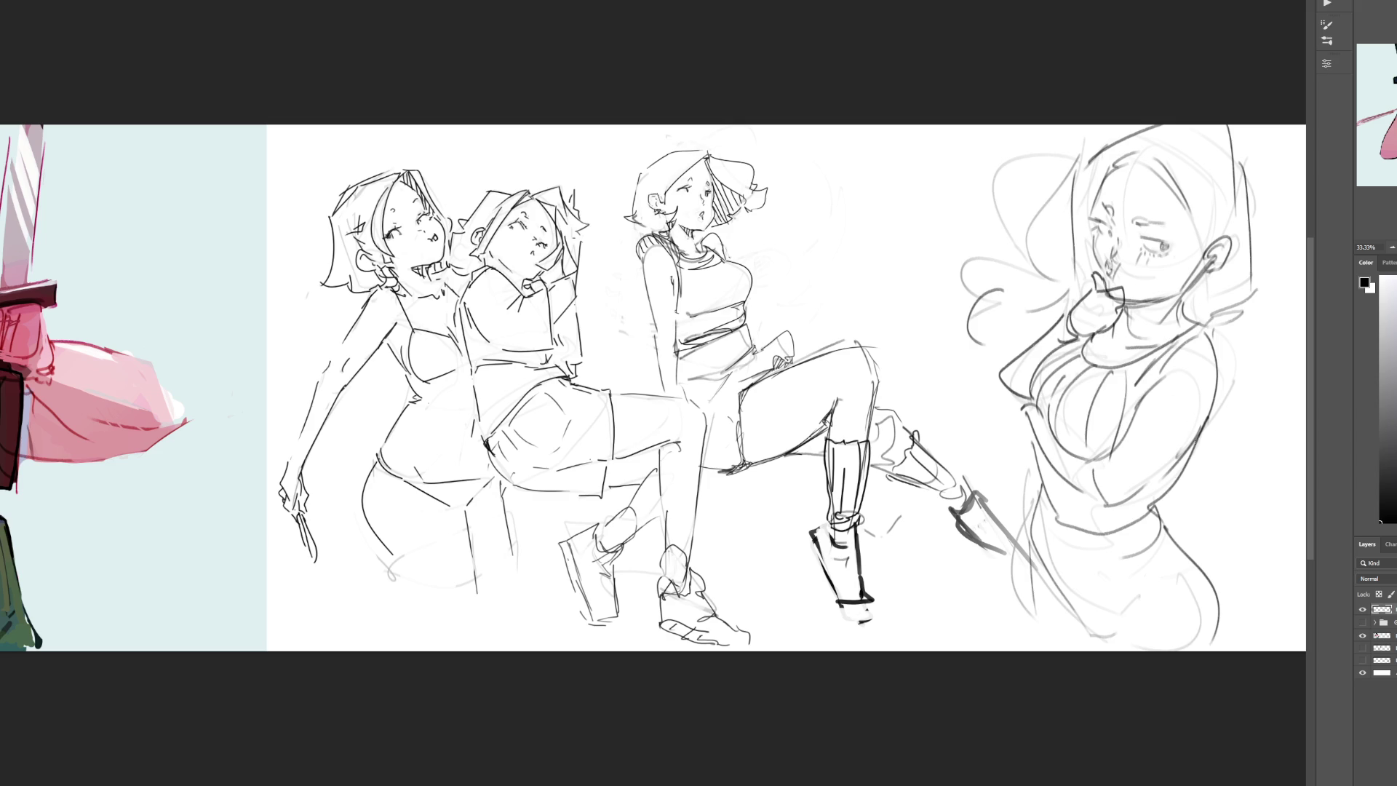
left_click_drag(1049, 461, 1045, 514)
mouse_move(1070, 490)
left_mouse_down()
mouse_move(1067, 524)
mouse_move(1126, 537)
left_mouse_up()
mouse_move(1143, 495)
left_mouse_down()
mouse_move(1144, 526)
mouse_move(1162, 527)
left_mouse_up()
left_click_drag(1051, 514, 1099, 631)
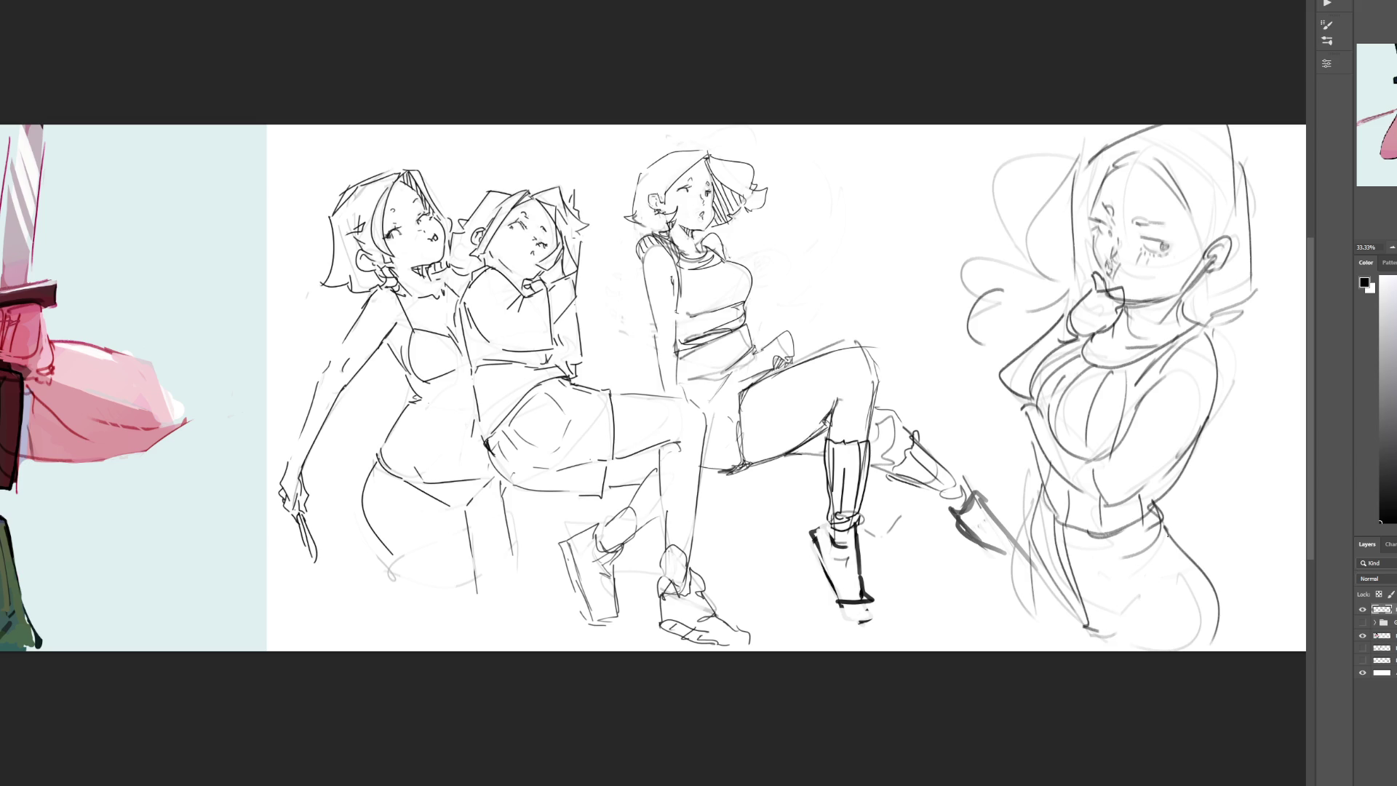
left_click_drag(1150, 524, 1201, 648)
left_click_drag(1042, 490, 1014, 629)
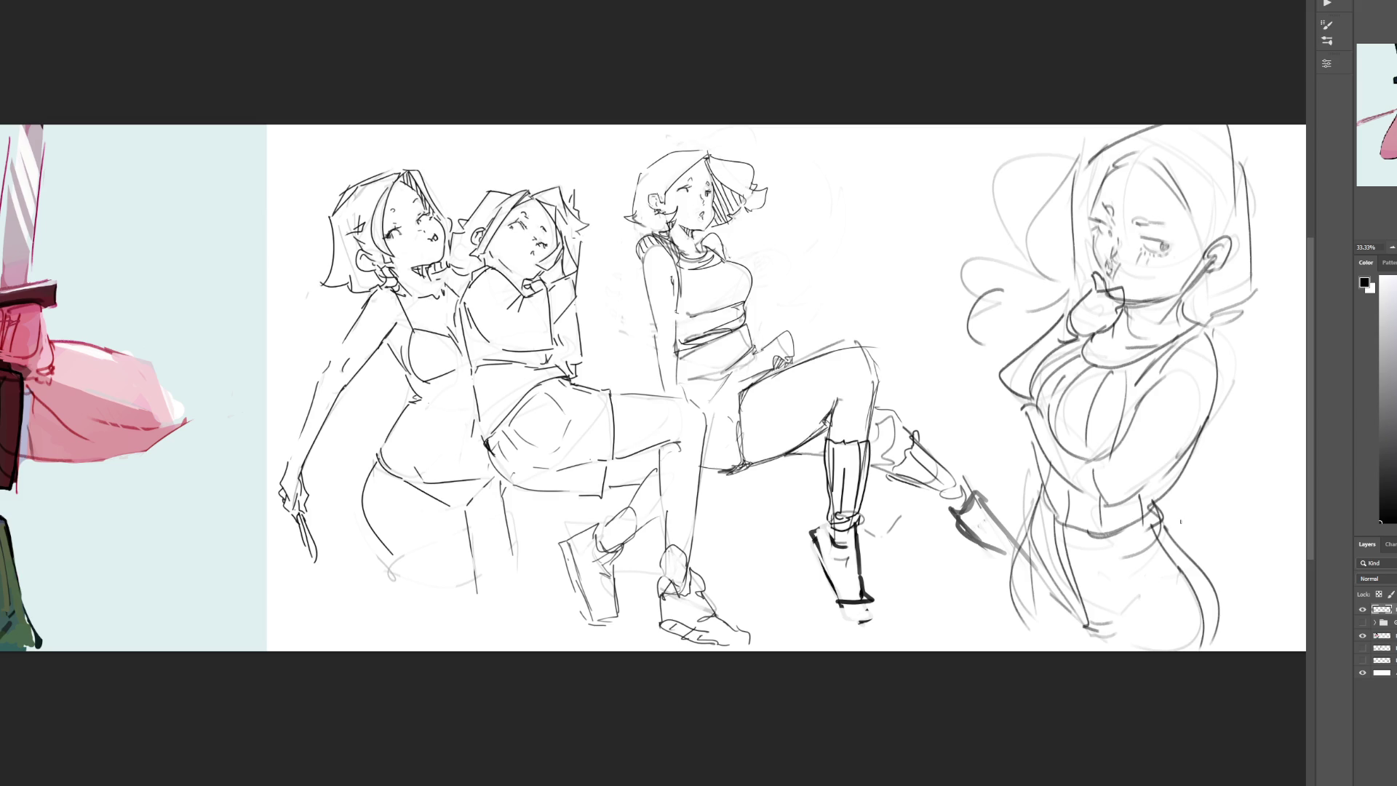
mouse_move(1135, 218)
left_mouse_down()
mouse_move(1106, 291)
mouse_move(1150, 277)
mouse_move(1121, 240)
left_mouse_up()
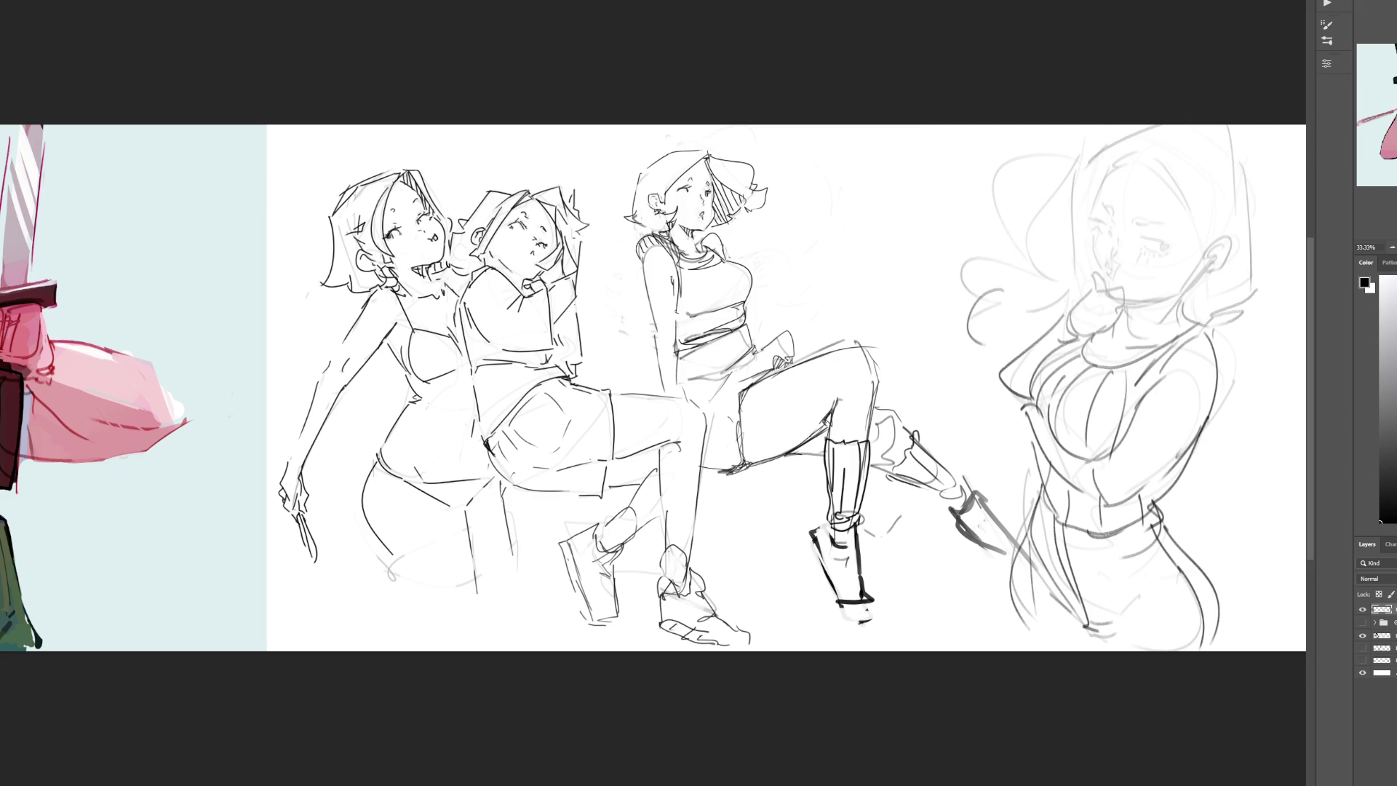
Step: Ink the right woman's eye, nose, lips and cheek-to-jaw contour
scroll(1208, 401, "up", 2)
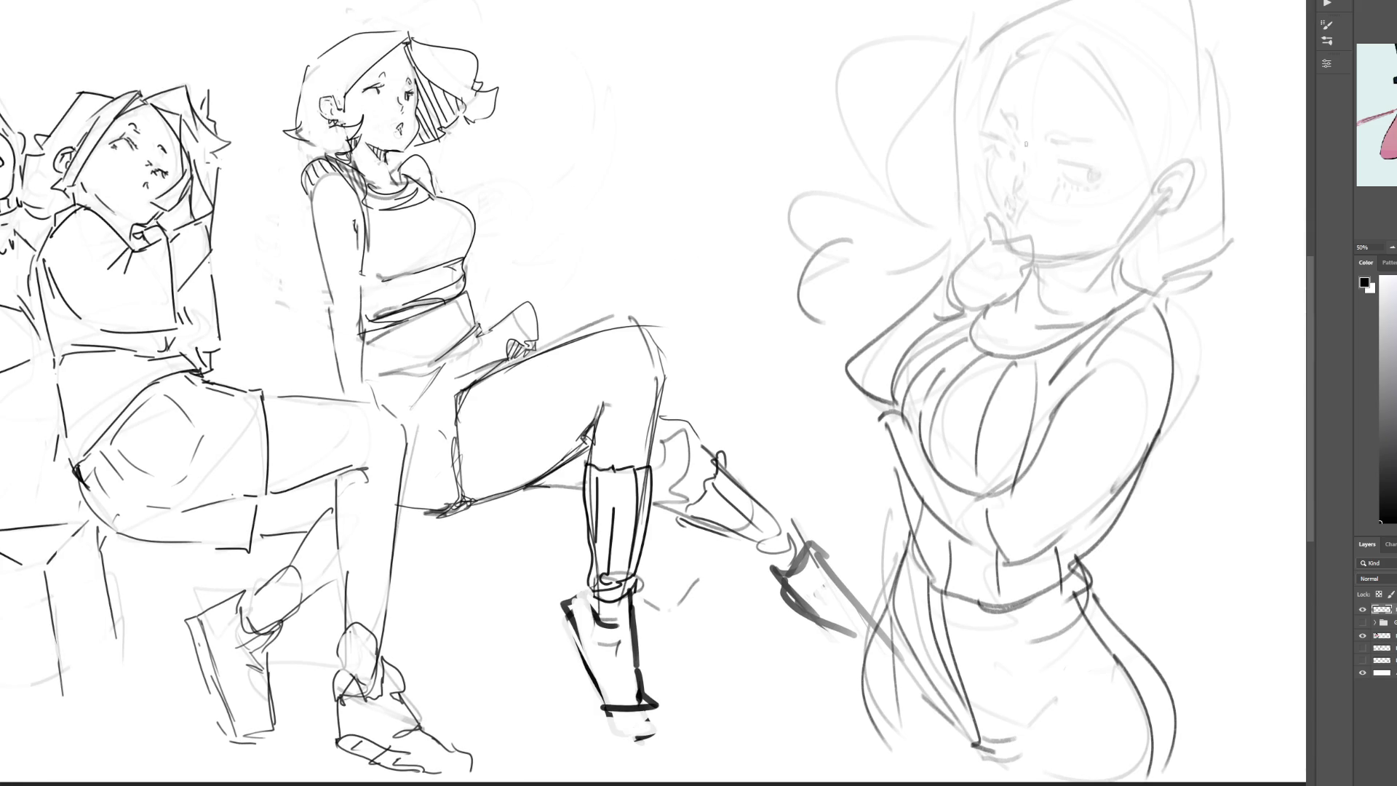
mouse_move(1013, 150)
left_mouse_down()
mouse_move(999, 160)
mouse_move(1014, 132)
mouse_move(1086, 143)
mouse_move(1068, 150)
mouse_move(1100, 170)
mouse_move(1073, 181)
mouse_move(1086, 176)
left_mouse_up()
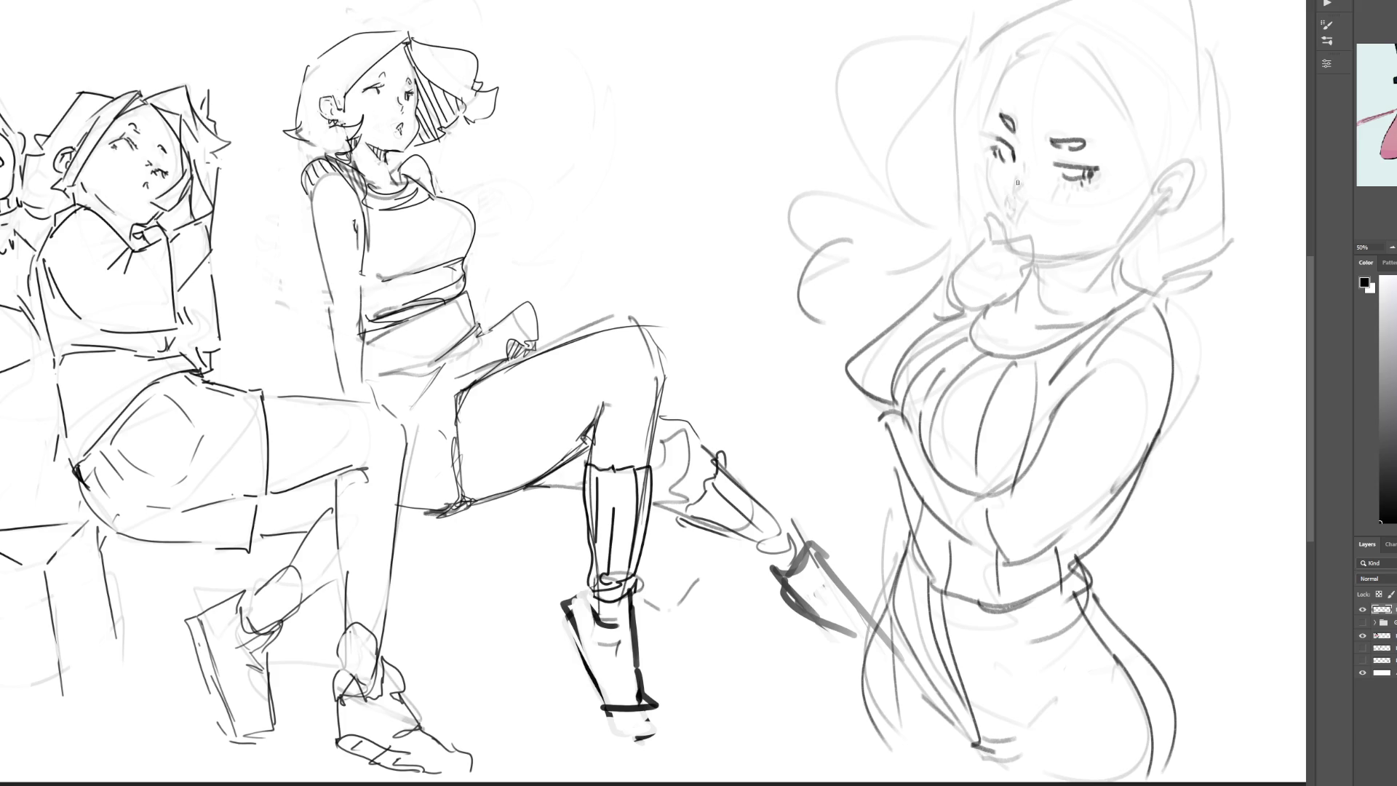
left_click_drag(1017, 176, 1028, 197)
mouse_move(1027, 199)
left_mouse_down()
mouse_move(1024, 222)
mouse_move(1006, 212)
left_mouse_up()
mouse_move(985, 158)
left_mouse_down()
mouse_move(1004, 231)
mouse_move(987, 227)
mouse_move(993, 246)
mouse_move(958, 275)
mouse_move(1010, 261)
mouse_move(1035, 262)
mouse_move(1039, 278)
mouse_move(1007, 313)
mouse_move(963, 313)
left_mouse_up()
Step: Draw the thumb and knuckle curves of her chin hand, redoing the first attempt
left_click_drag(959, 275, 972, 311)
left_click_drag(957, 269, 927, 281)
left_click_drag(927, 281, 946, 320)
key("ctrl+z")
key("ctrl+z")
mouse_move(961, 256)
left_mouse_down()
mouse_move(954, 291)
mouse_move(926, 309)
mouse_move(975, 317)
mouse_move(952, 256)
mouse_move(902, 403)
left_mouse_up()
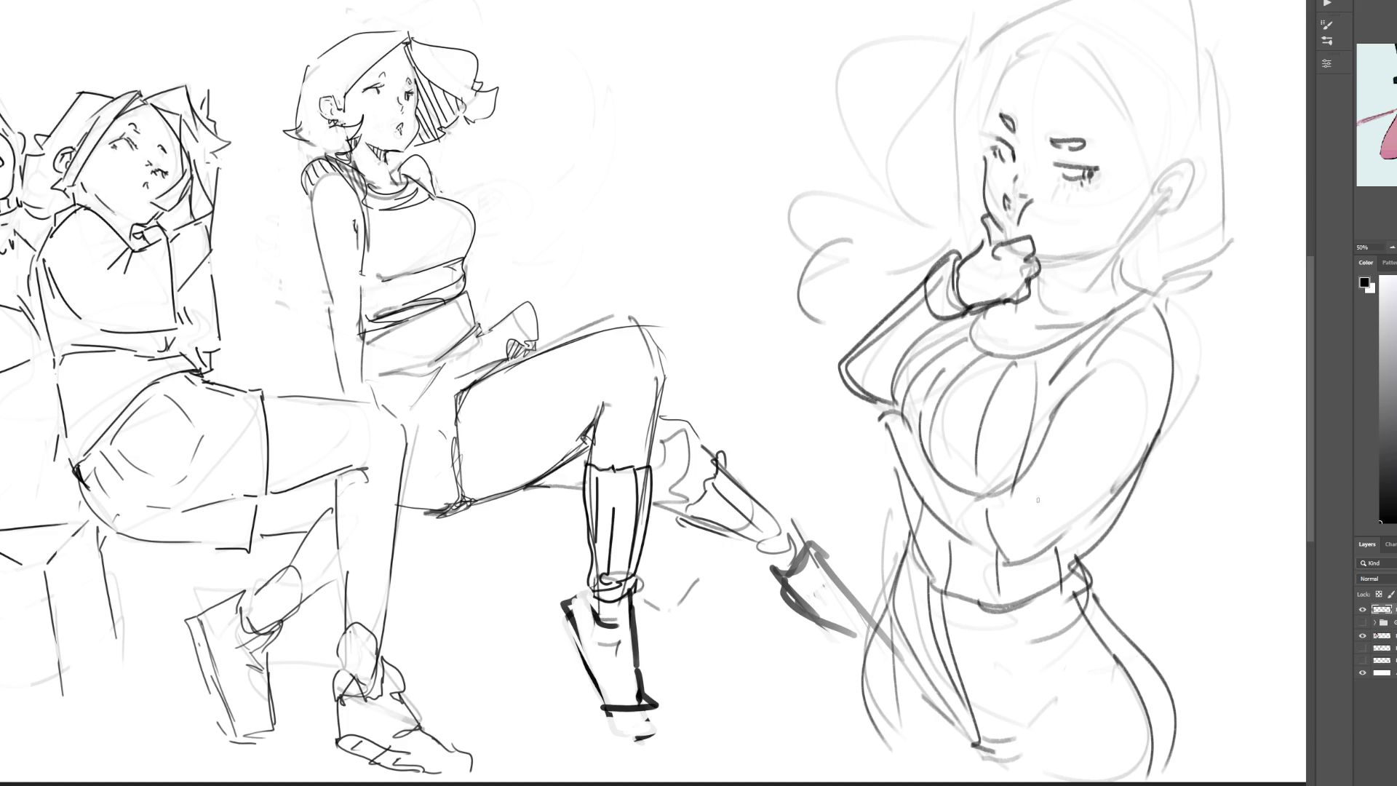
Step: Draw the forearm curve left of her chest and hatch the chest and torso
mouse_move(899, 417)
left_mouse_down()
mouse_move(876, 456)
mouse_move(902, 466)
mouse_move(889, 467)
mouse_move(904, 492)
mouse_move(968, 555)
mouse_move(1030, 571)
left_mouse_up()
left_click_drag(915, 454, 1023, 516)
mouse_move(1108, 362)
left_mouse_down()
mouse_move(1067, 431)
mouse_move(1087, 462)
left_mouse_up()
left_click_drag(1158, 338, 1145, 415)
left_click_drag(1149, 413, 1057, 523)
left_click_drag(873, 382, 878, 388)
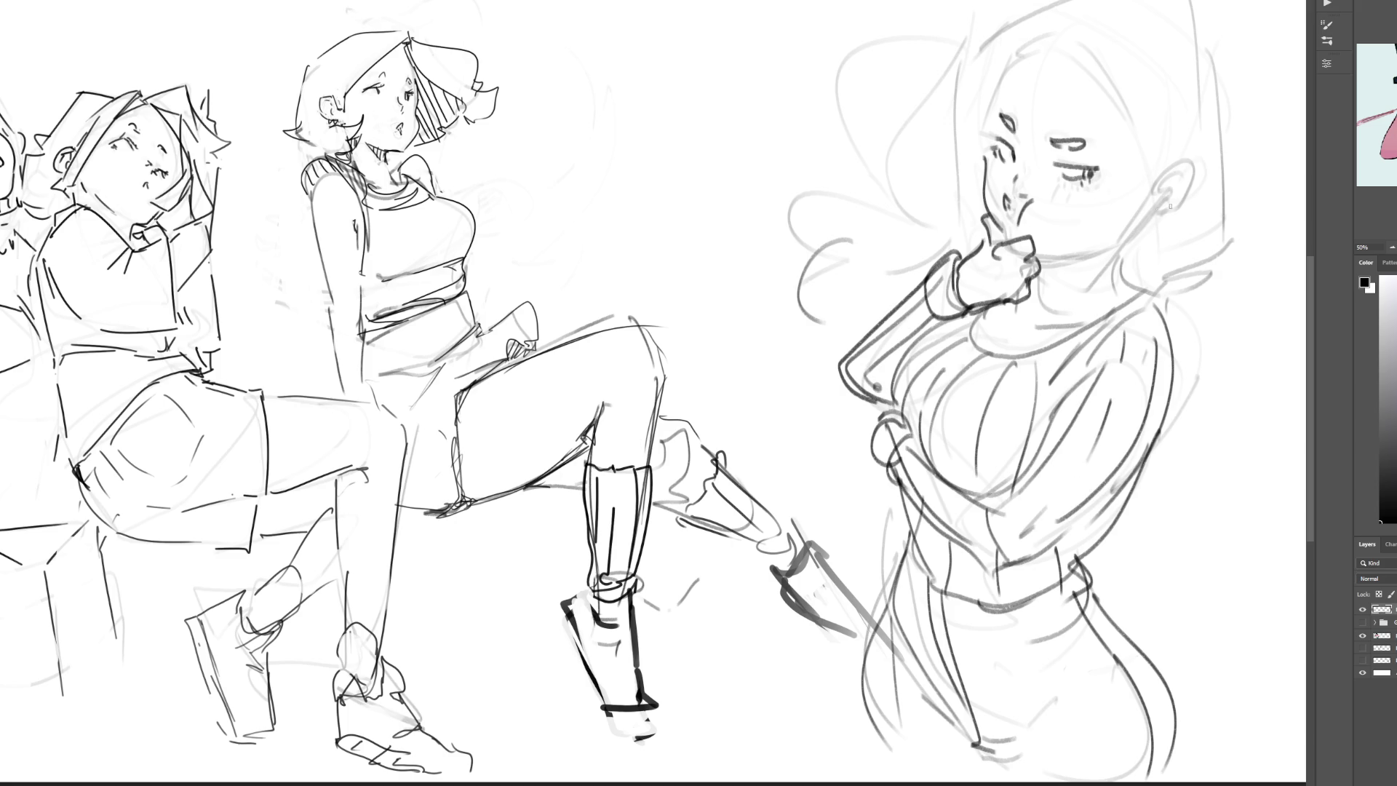
Step: Ink her neck line, her ear and the hair outline on both sides
left_click_drag(1136, 222, 1109, 298)
mouse_move(1134, 196)
left_mouse_down()
mouse_move(1157, 209)
mouse_move(1146, 215)
left_mouse_up()
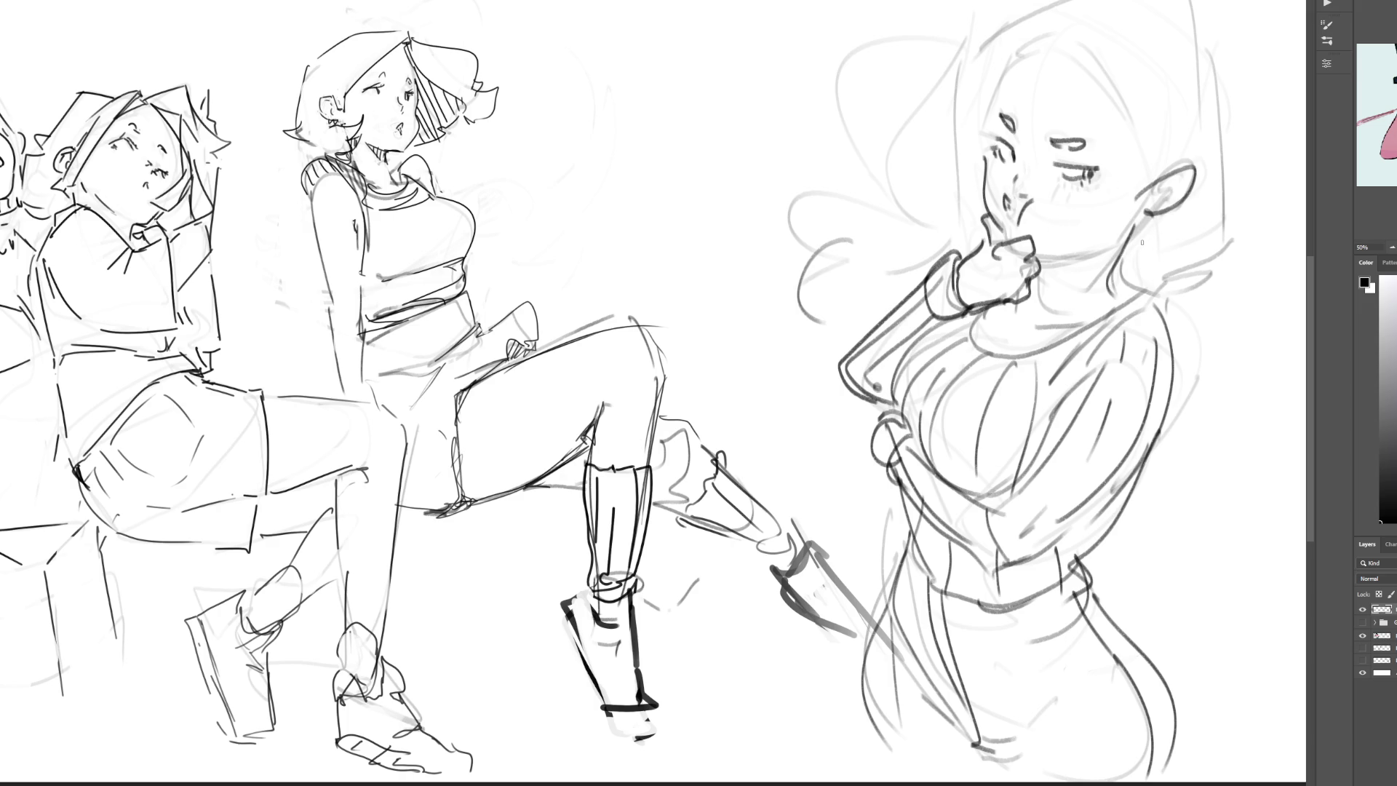
mouse_move(1013, 45)
left_mouse_down()
mouse_move(1141, 191)
mouse_move(1025, 36)
mouse_move(1135, 1)
left_mouse_up()
left_click_drag(1201, 19, 1182, 171)
mouse_move(1222, 101)
left_mouse_down()
mouse_move(1165, 267)
mouse_move(1121, 254)
mouse_move(1127, 283)
left_mouse_up()
mouse_move(1018, 31)
left_mouse_down()
mouse_move(939, 164)
mouse_move(957, 218)
left_mouse_up()
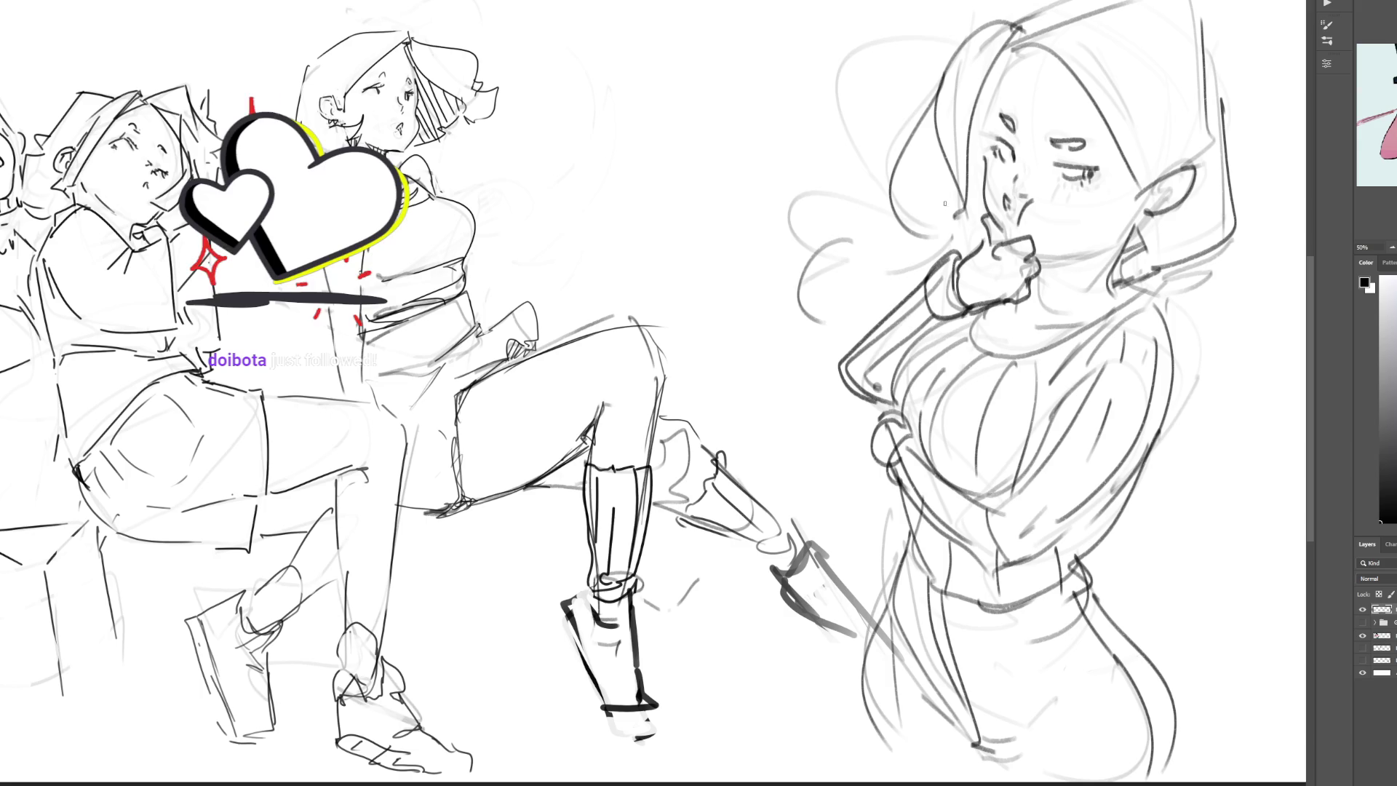
Step: Redraw the right woman's face profile line down toward the chin
left_click_drag(946, 192, 938, 256)
key("ctrl+z")
key("ctrl+z")
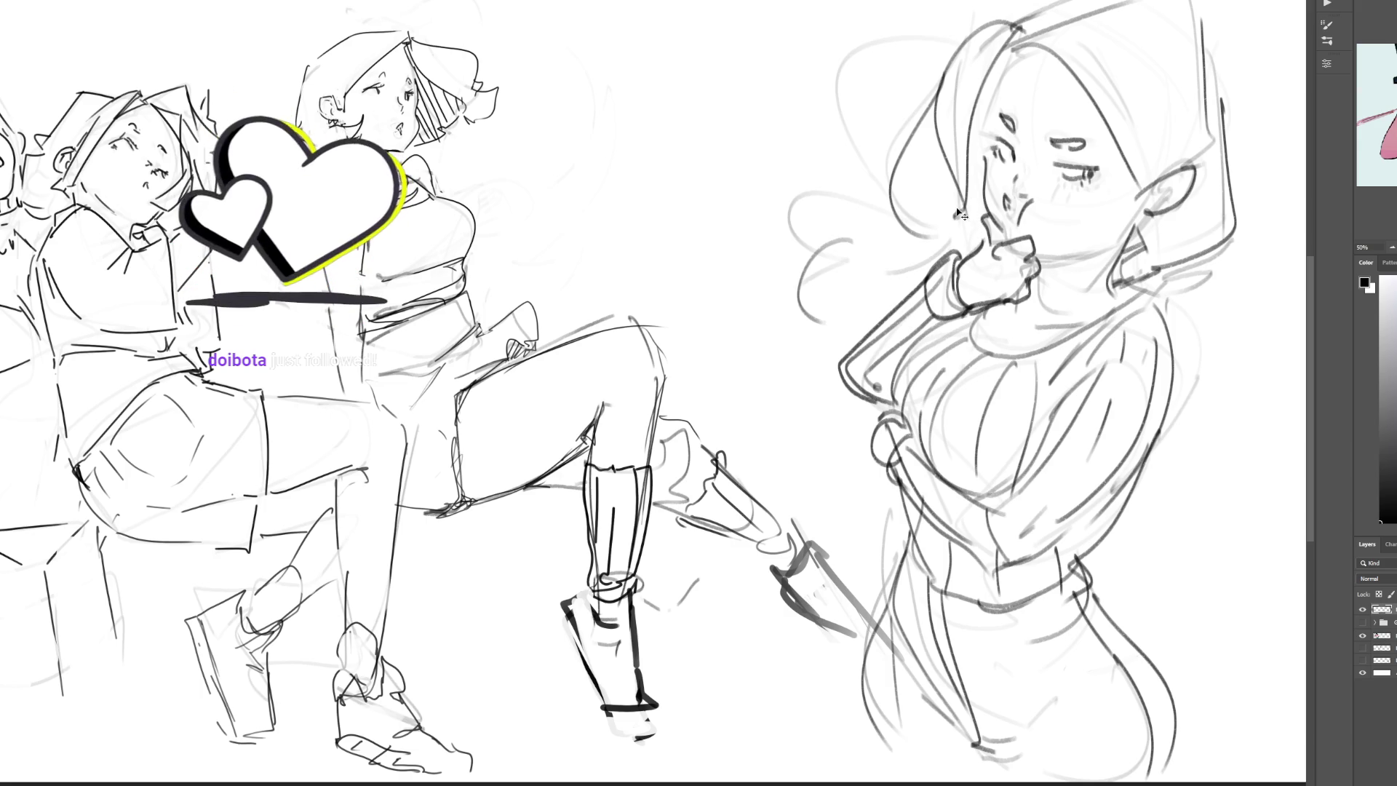
mouse_move(946, 188)
left_mouse_down()
mouse_move(939, 251)
mouse_move(800, 306)
left_mouse_up()
Step: Discard the trial curling hair strands and chin strokes, then zoom out to 16.67%
left_click_drag(841, 218, 743, 211)
mouse_move(818, 185)
left_mouse_down()
mouse_move(743, 124)
mouse_move(817, 130)
left_mouse_up()
key("ctrl+z")
key("ctrl+z")
key("ctrl+z")
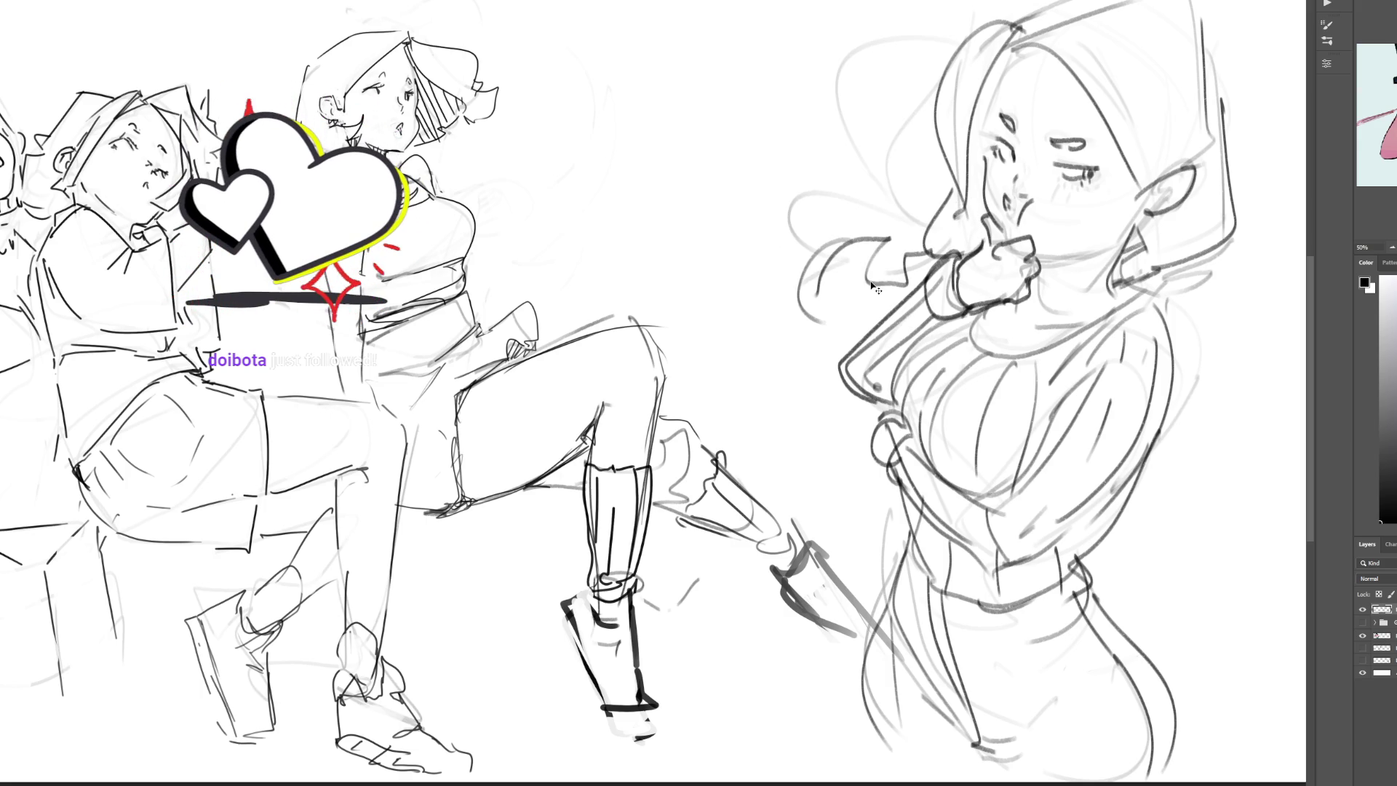
key("ctrl+z")
key("ctrl+z")
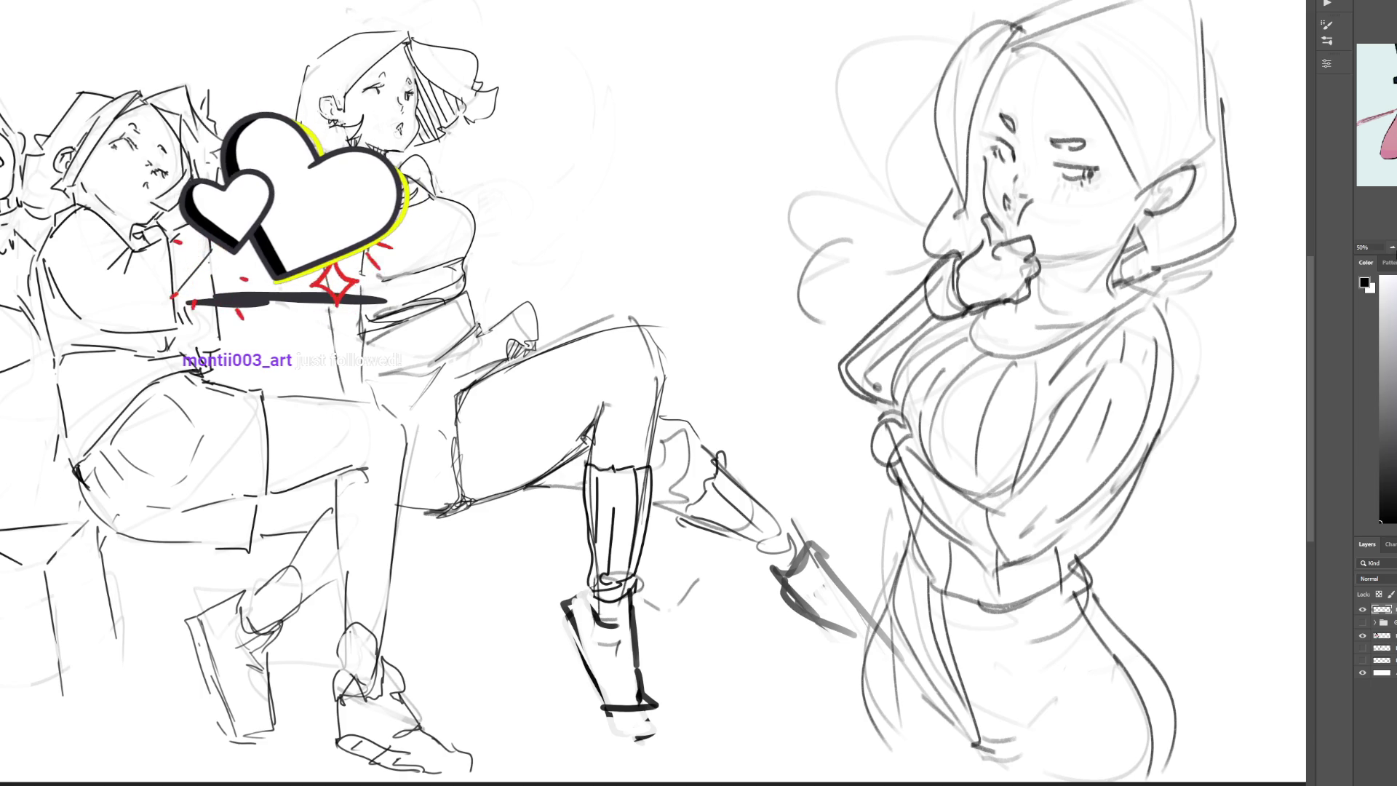
scroll(536, 409, "down", 1)
scroll(1048, 422, "down", 3)
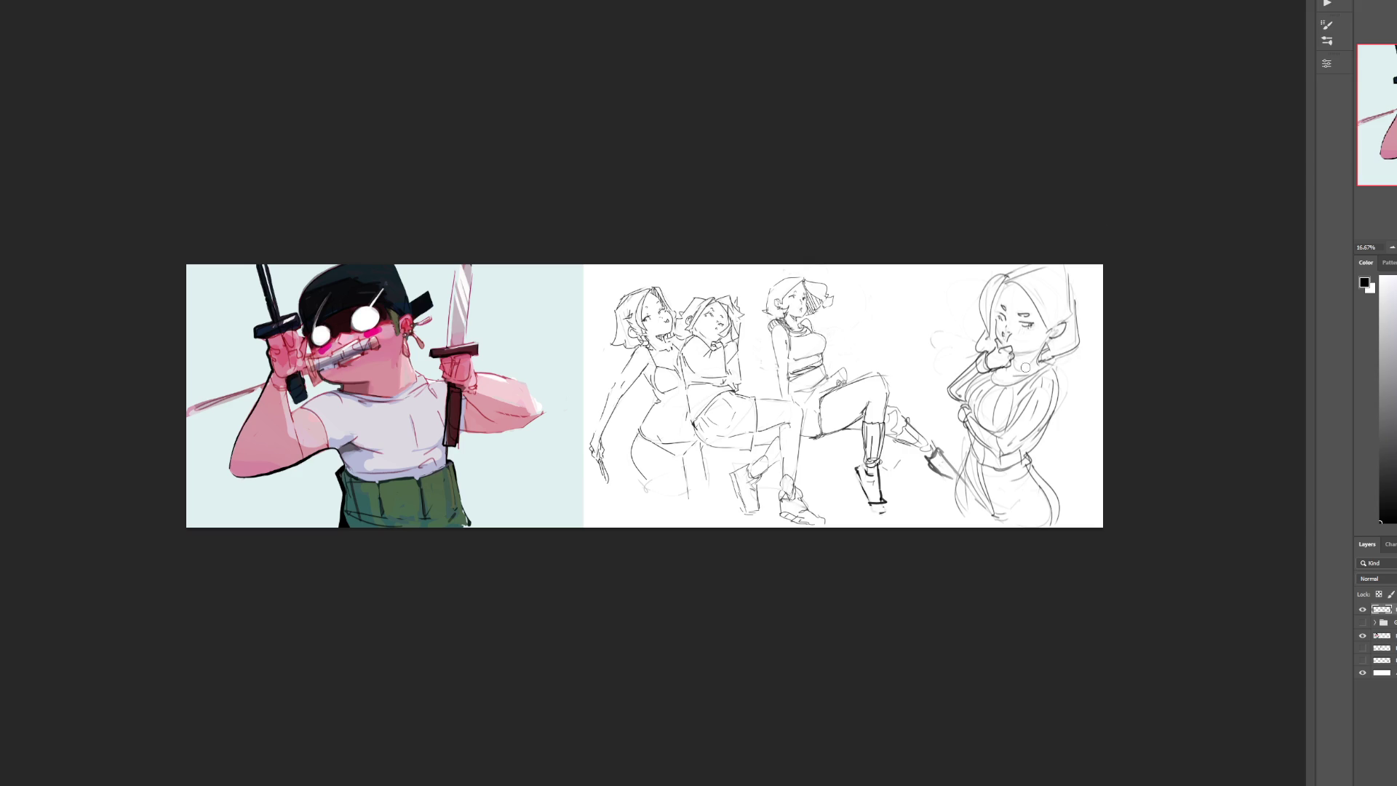
Step: Undo a stray hand stroke, zoom to 50% and pan to the three left figures
left_click_drag(952, 418, 953, 402)
key("ctrl+z")
key("ctrl+plus")
key("ctrl+plus")
key("ctrl+plus")
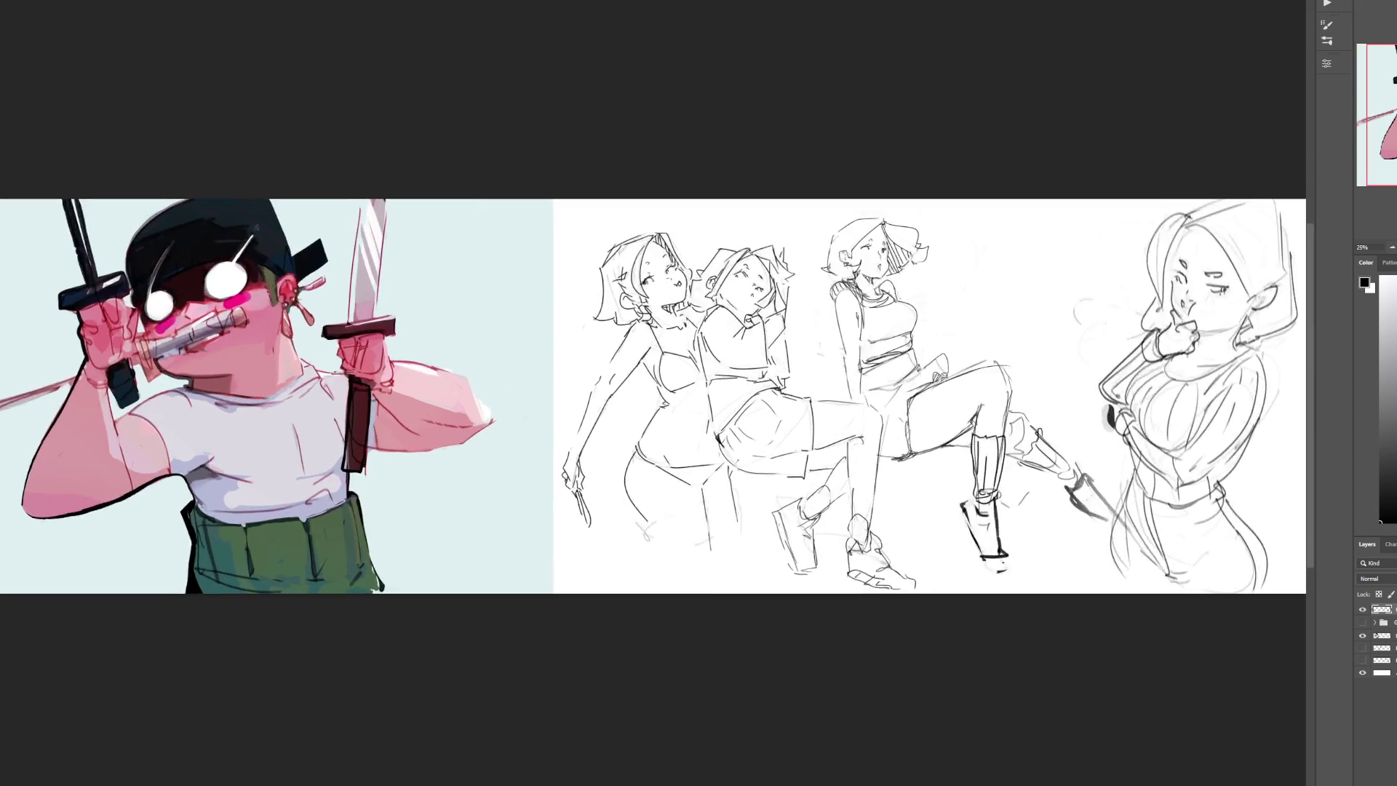
left_click_drag(728, 393, 438, 411)
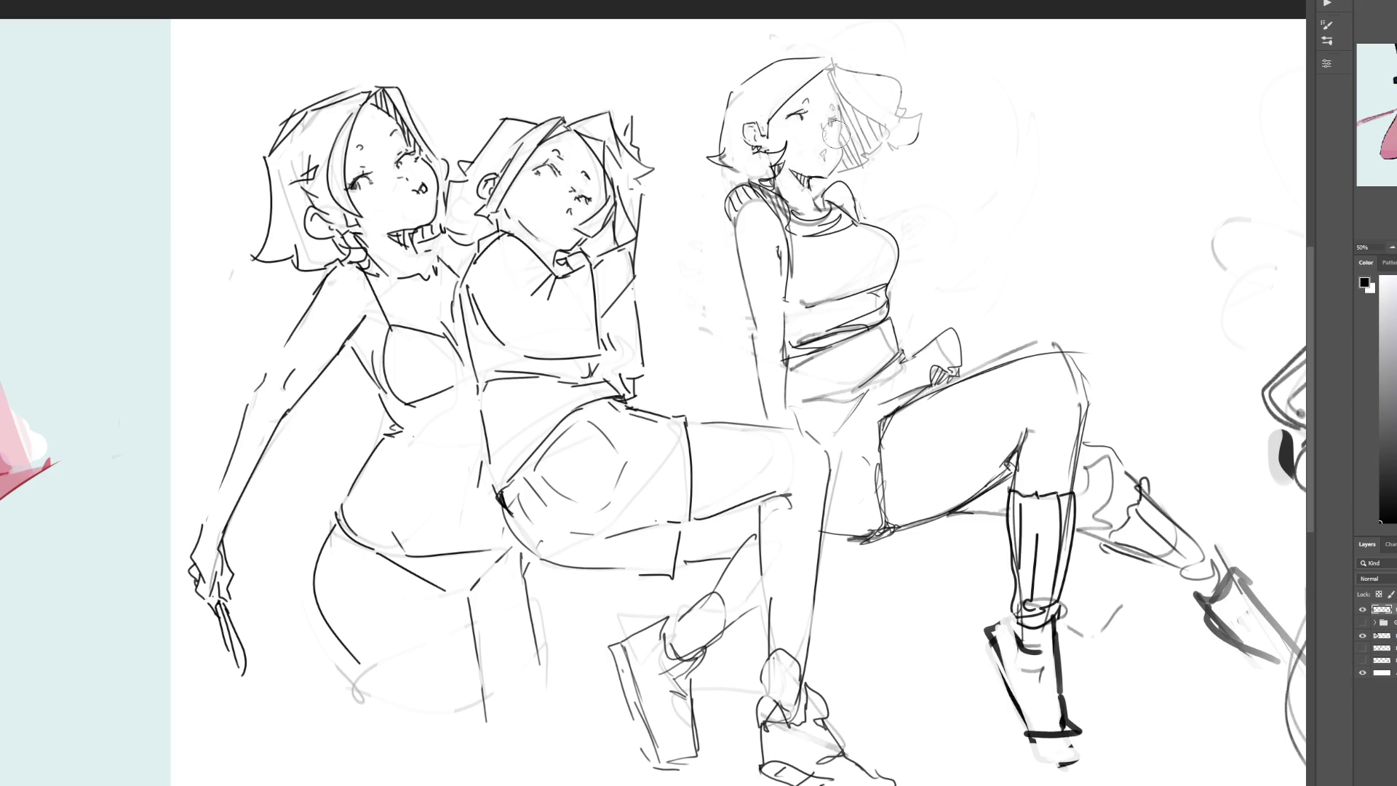
Step: Lighten the seated woman's old face lines and redraw her closed eye with a small brush
mouse_move(894, 55)
left_mouse_down()
mouse_move(869, 120)
mouse_move(826, 155)
mouse_move(945, 175)
left_mouse_up()
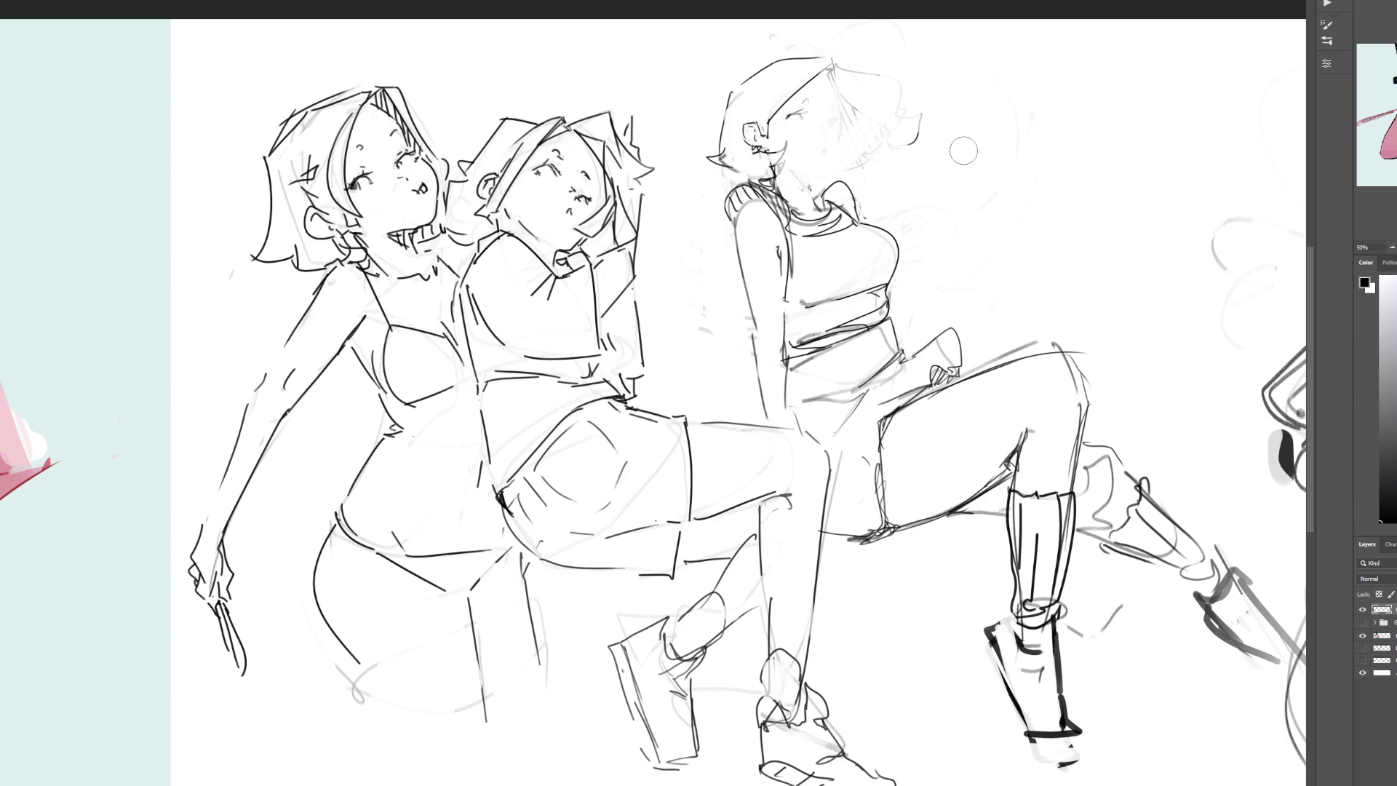
key("b")
left_click_drag(794, 109, 809, 107)
left_click(834, 99)
mouse_move(839, 97)
left_mouse_down()
mouse_move(848, 145)
mouse_move(838, 169)
mouse_move(829, 149)
mouse_move(805, 196)
mouse_move(845, 181)
mouse_move(810, 203)
mouse_move(791, 190)
mouse_move(816, 167)
mouse_move(807, 183)
left_mouse_up()
key("ctrl+z")
key("ctrl+z")
key("ctrl+z")
key("ctrl+z")
Step: Dot freckles on her cheek, redraw her hair outline and hatch its windswept shadows
left_click(801, 124)
left_click(805, 128)
left_click(810, 126)
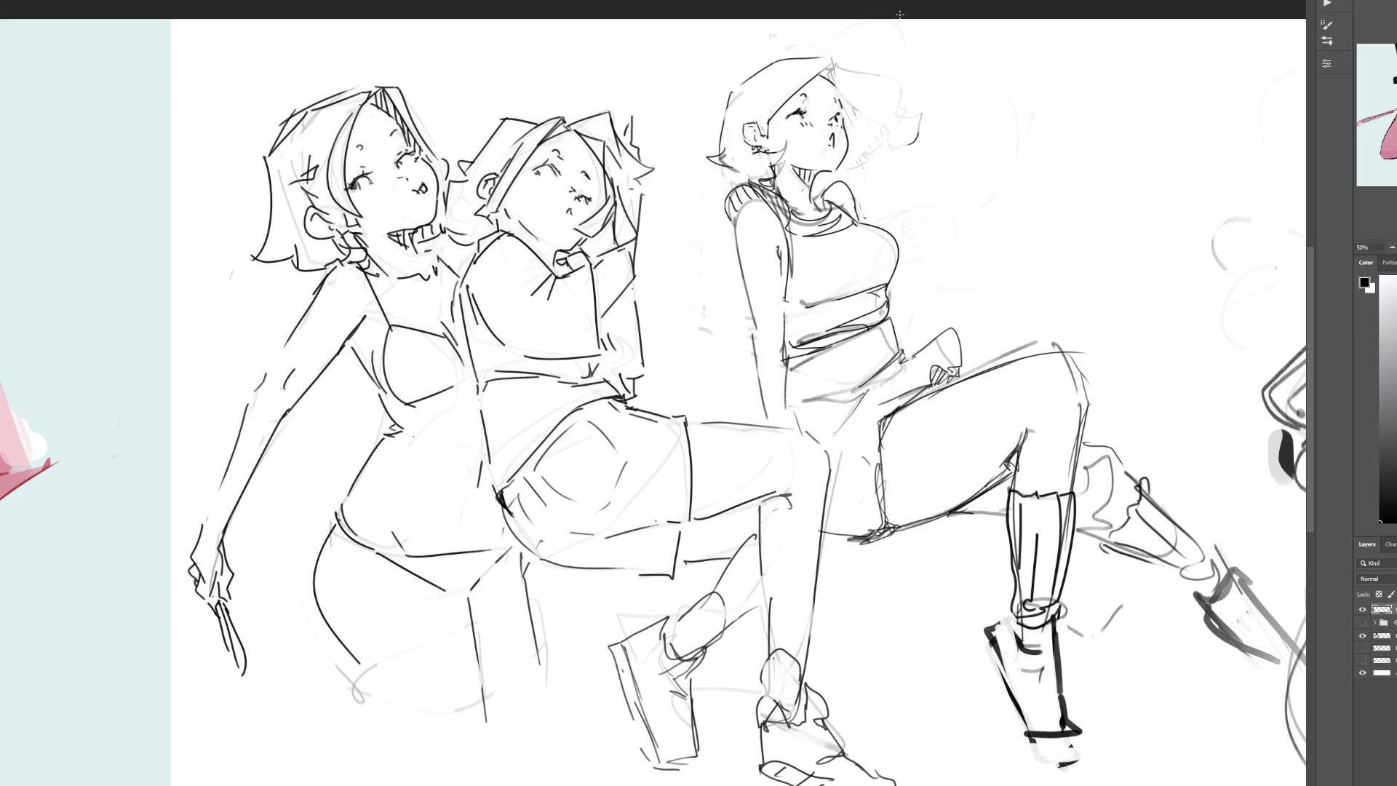
mouse_move(836, 67)
left_mouse_down()
mouse_move(915, 66)
mouse_move(921, 108)
mouse_move(914, 137)
mouse_move(843, 165)
left_mouse_up()
left_click_drag(870, 110, 846, 151)
left_click_drag(882, 129, 866, 148)
mouse_move(901, 115)
left_mouse_down()
mouse_move(873, 149)
mouse_move(885, 145)
left_mouse_up()
left_click_drag(914, 115, 895, 143)
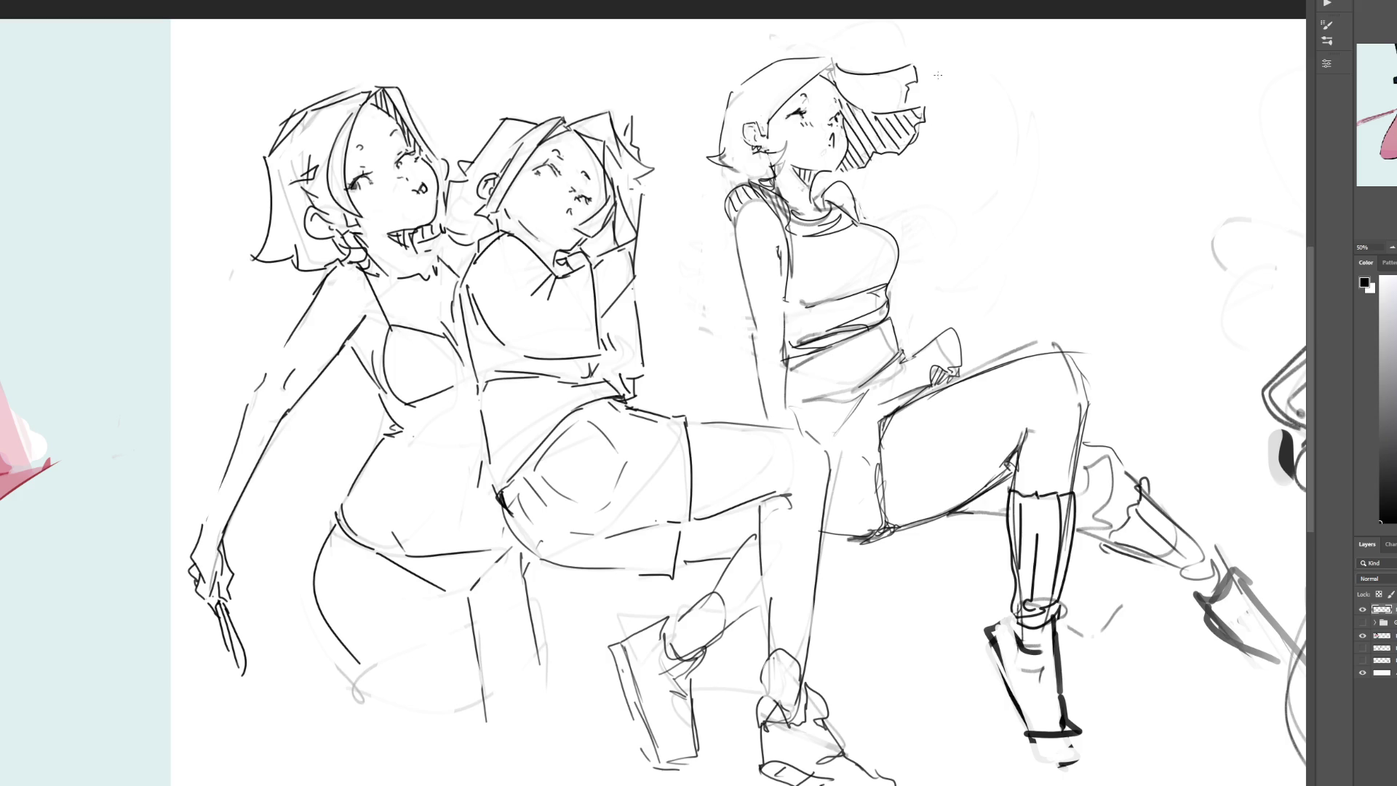
Step: Hatch the neck shadow under her jaw and the shoulder, and redraw the shoulder line
left_click_drag(830, 169, 819, 182)
mouse_move(831, 175)
left_mouse_down()
mouse_move(815, 195)
mouse_move(834, 154)
left_mouse_up()
mouse_move(757, 198)
left_mouse_down()
mouse_move(739, 218)
mouse_move(764, 220)
mouse_move(751, 203)
mouse_move(755, 216)
left_mouse_up()
left_click_drag(778, 204, 757, 222)
left_click_drag(826, 183, 856, 218)
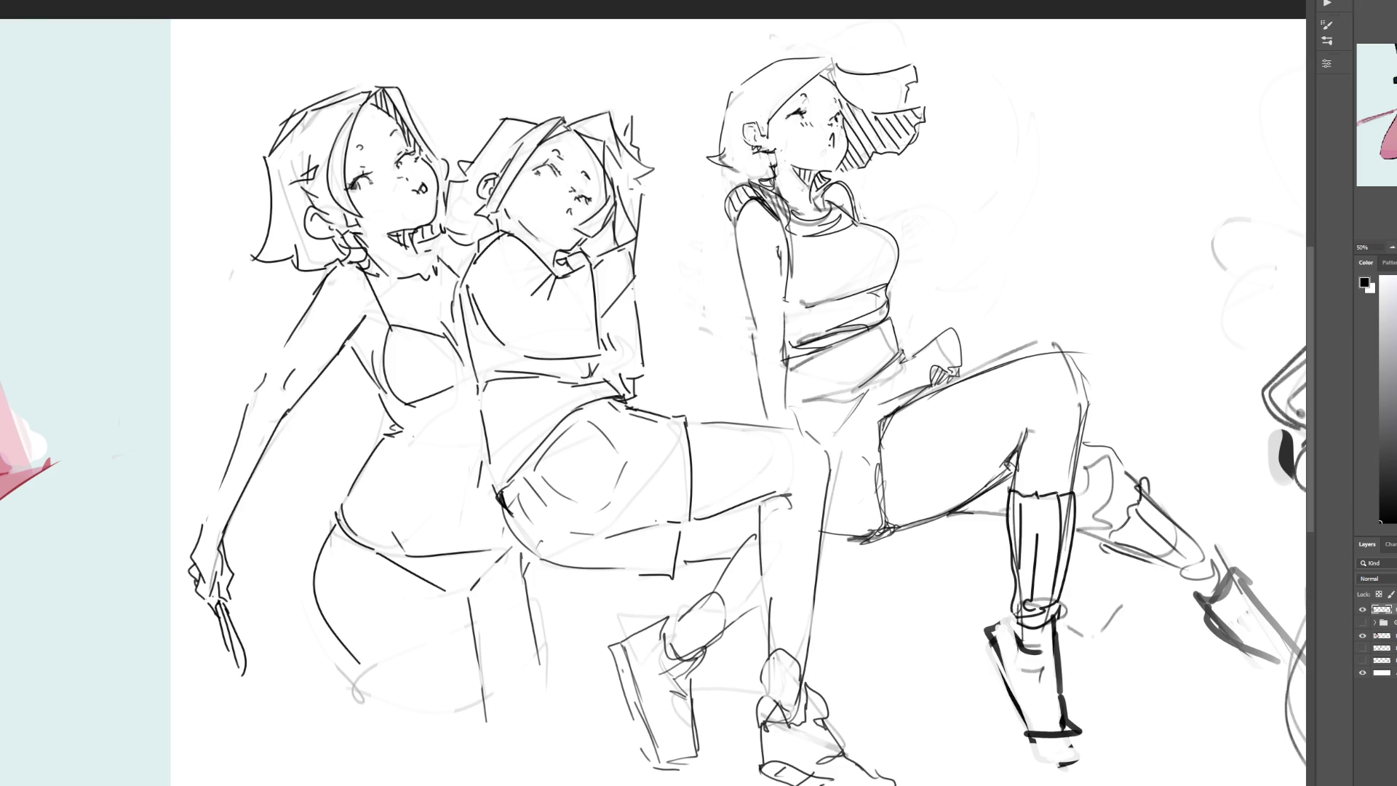
mouse_move(1068, 153)
left_mouse_down()
mouse_move(712, 59)
mouse_move(709, 176)
mouse_move(801, 198)
mouse_move(844, 184)
mouse_move(942, 193)
left_mouse_up()
Step: Rotate the lassoed head to tilt back, narrow it slightly, commit and deselect
key("ctrl+t")
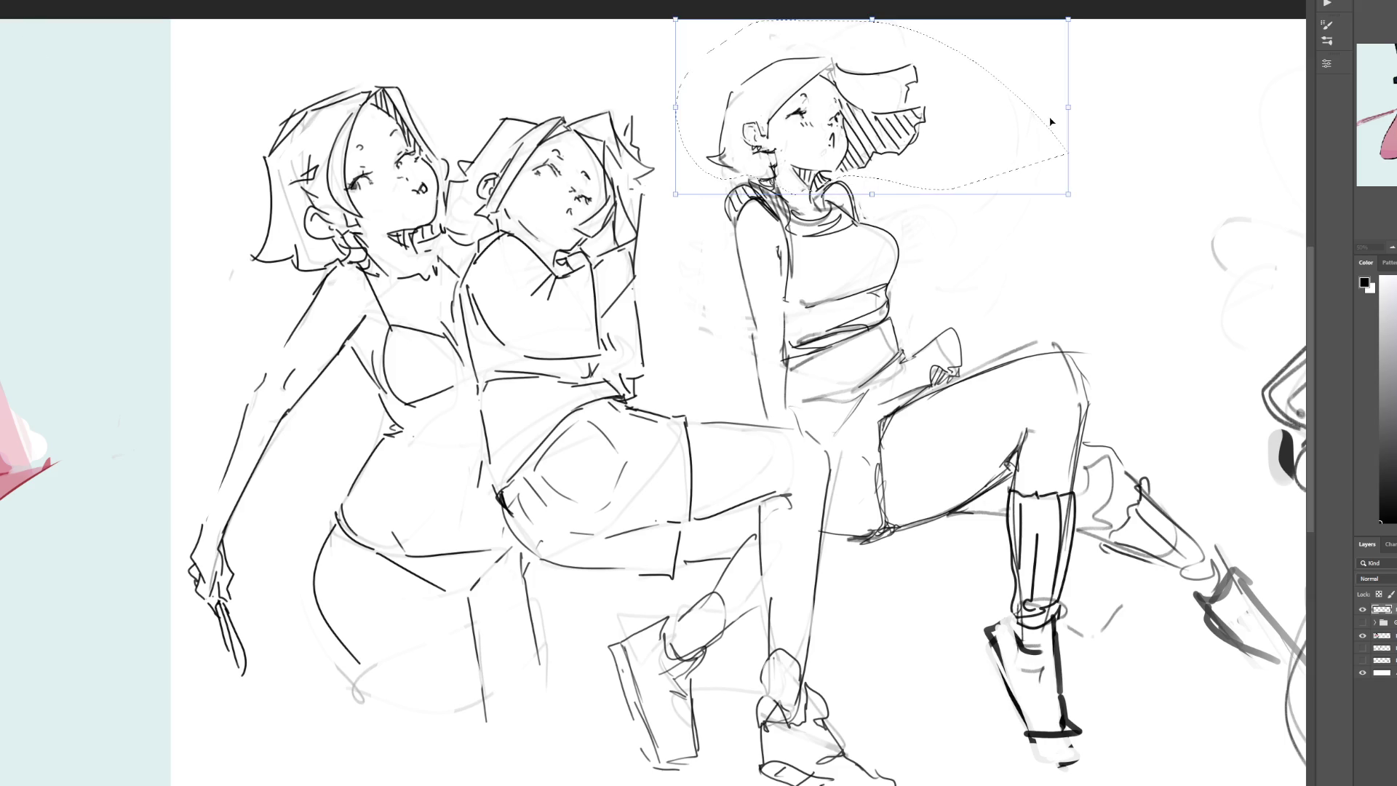
left_click_drag(1062, 106, 1060, 111)
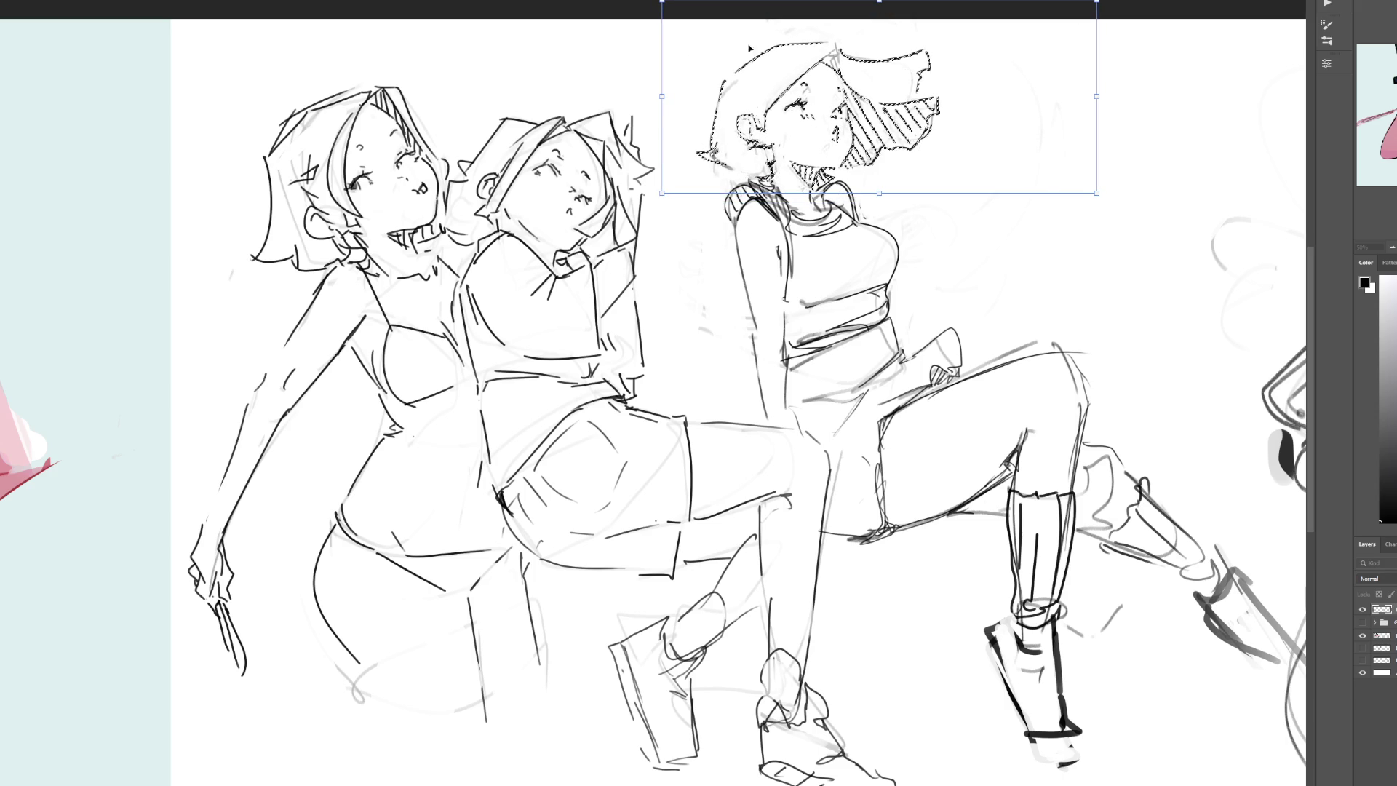
left_click_drag(1097, 97, 1063, 97)
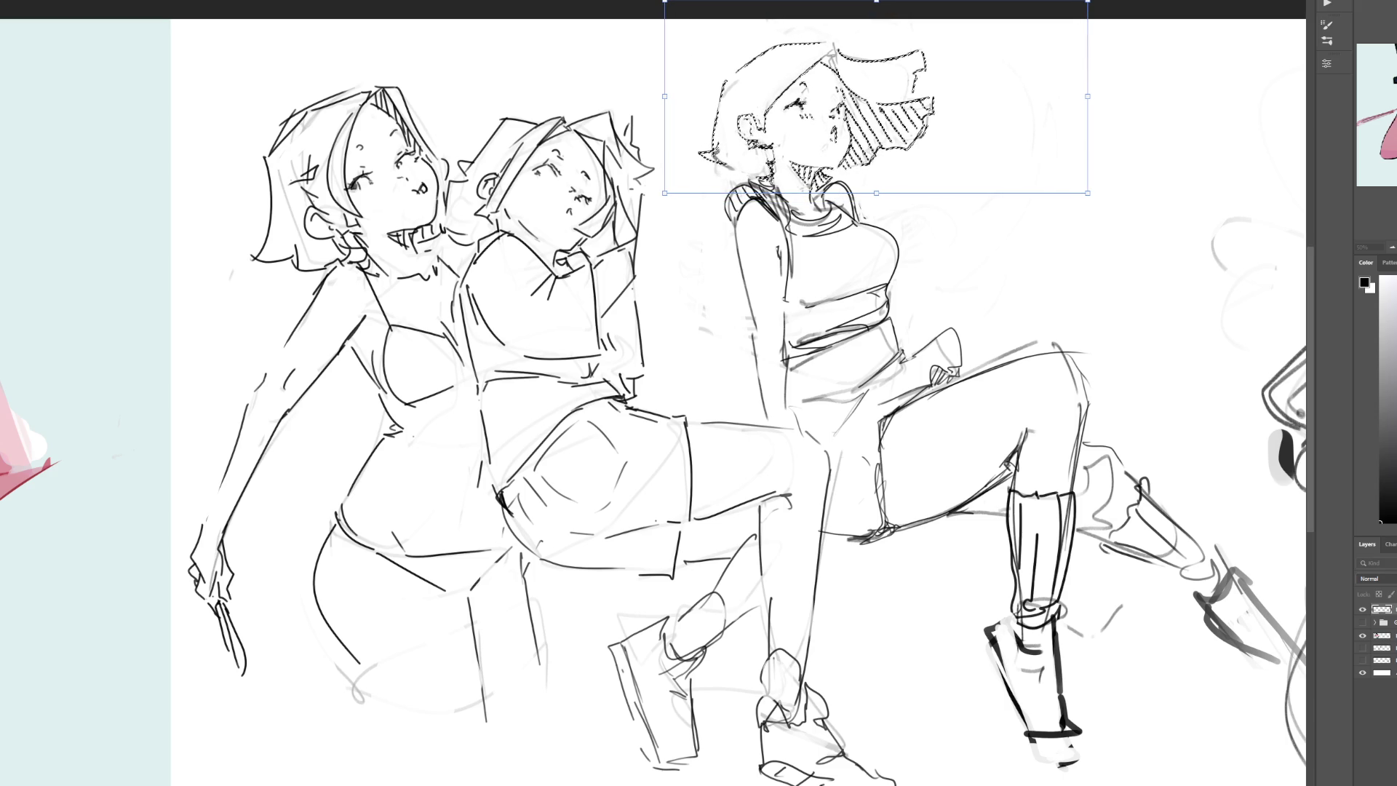
key("Return")
key("ctrl+d")
key("b")
Step: Try redrawing the outline of her raised hand, undoing both attempts
mouse_move(943, 331)
left_mouse_down()
mouse_move(912, 356)
mouse_move(957, 321)
mouse_move(958, 342)
mouse_move(996, 359)
left_mouse_up()
key("ctrl+z")
mouse_move(950, 318)
left_mouse_down()
mouse_move(1004, 329)
mouse_move(1006, 364)
mouse_move(962, 370)
mouse_move(988, 364)
left_mouse_up()
key("ctrl+z")
key("ctrl+z")
key("ctrl+z")
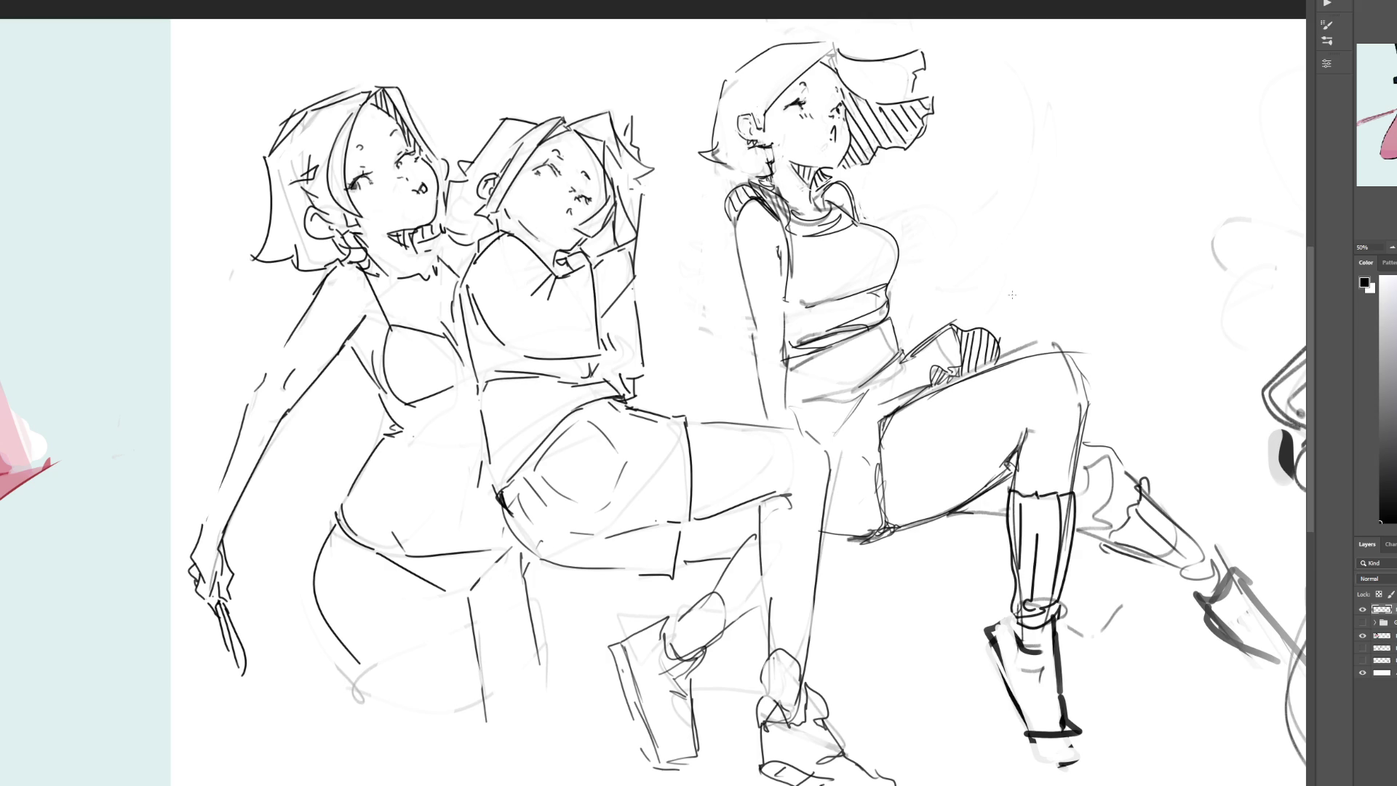
Step: Add a hip line, hatch the shadow under her thigh and reinforce her shoulder
mouse_move(844, 437)
left_mouse_down()
mouse_move(879, 452)
mouse_move(826, 520)
mouse_move(856, 539)
left_mouse_up()
left_click_drag(978, 504, 1008, 481)
left_click_drag(853, 193, 865, 220)
Step: Shape the left figure's knife-hand fingers, discarding a blade stroke, then zoom out to 25%
left_click_drag(182, 535, 193, 541)
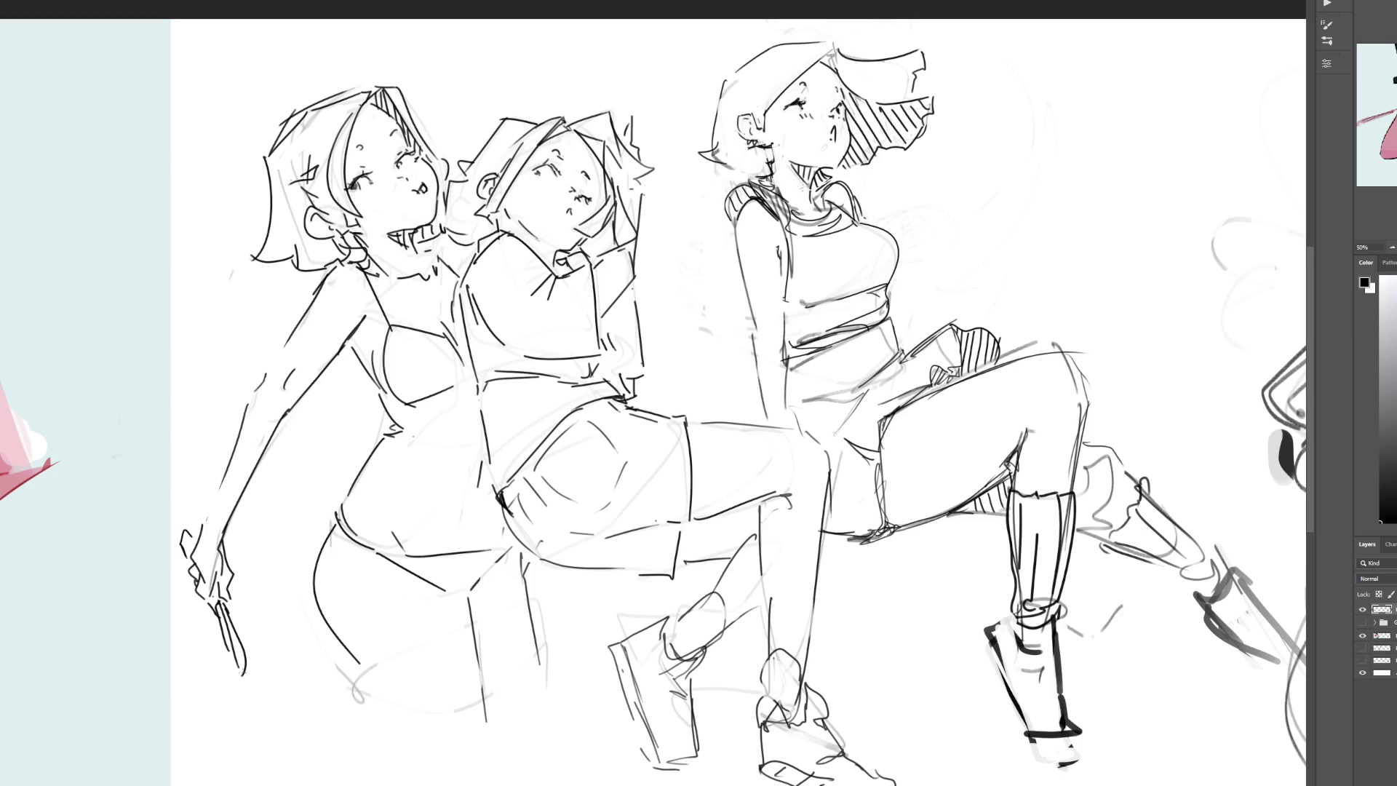
left_click_drag(240, 668, 246, 677)
left_click_drag(244, 678, 249, 739)
key("ctrl+z")
key("ctrl+z")
left_click_drag(188, 539, 201, 515)
left_click(1392, 250)
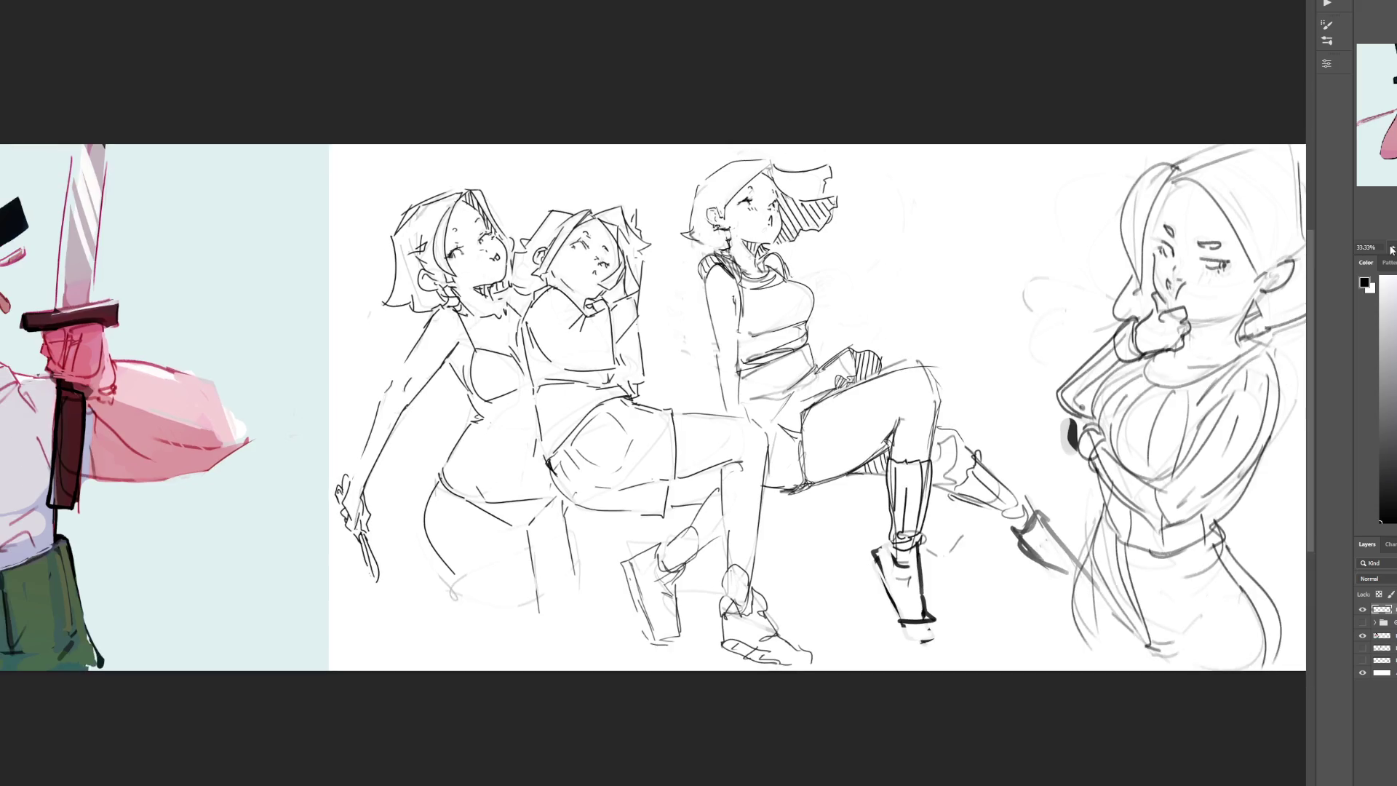
left_click(1392, 249)
left_click(1393, 250)
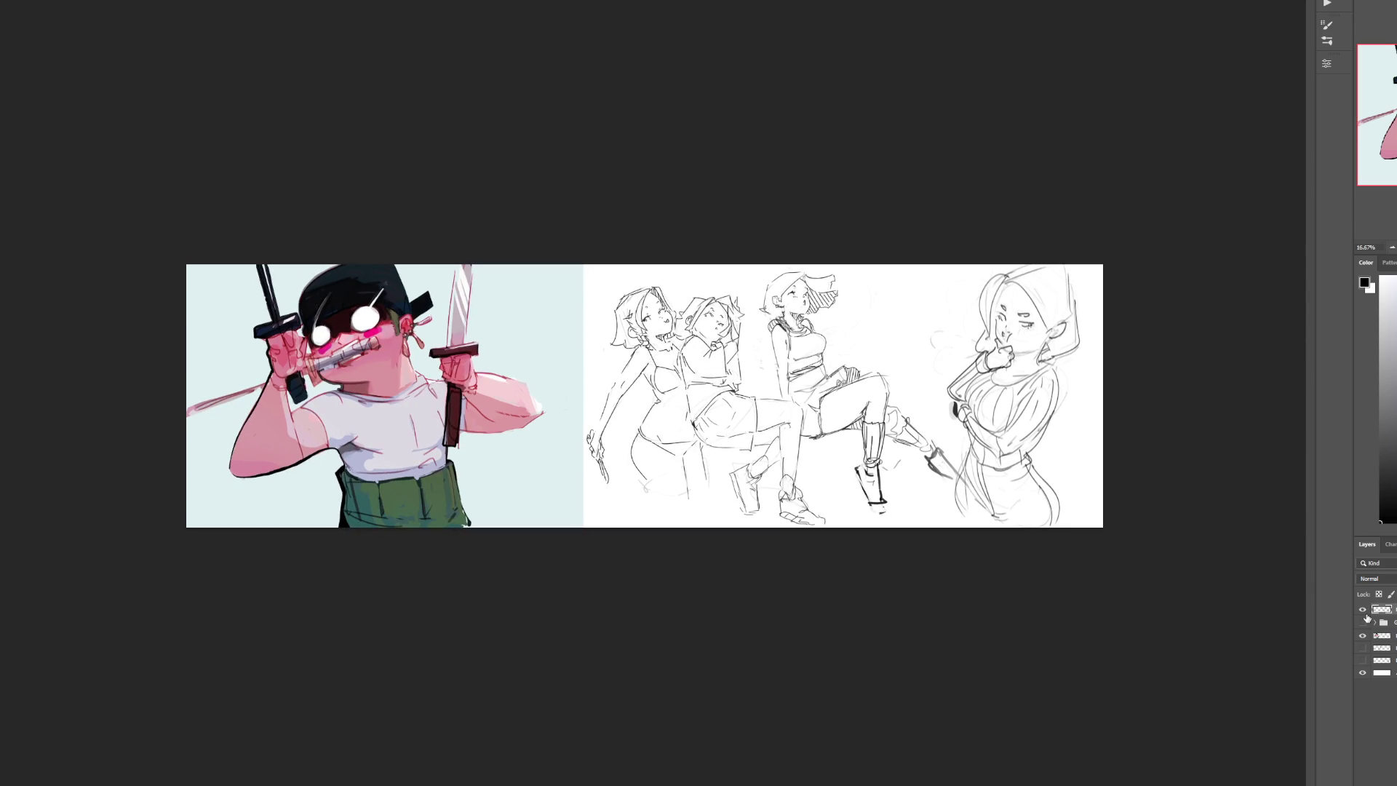
Step: Hide the posed-figure layer, show the two-women group, zoom to 50% and expand it
left_click(1363, 610)
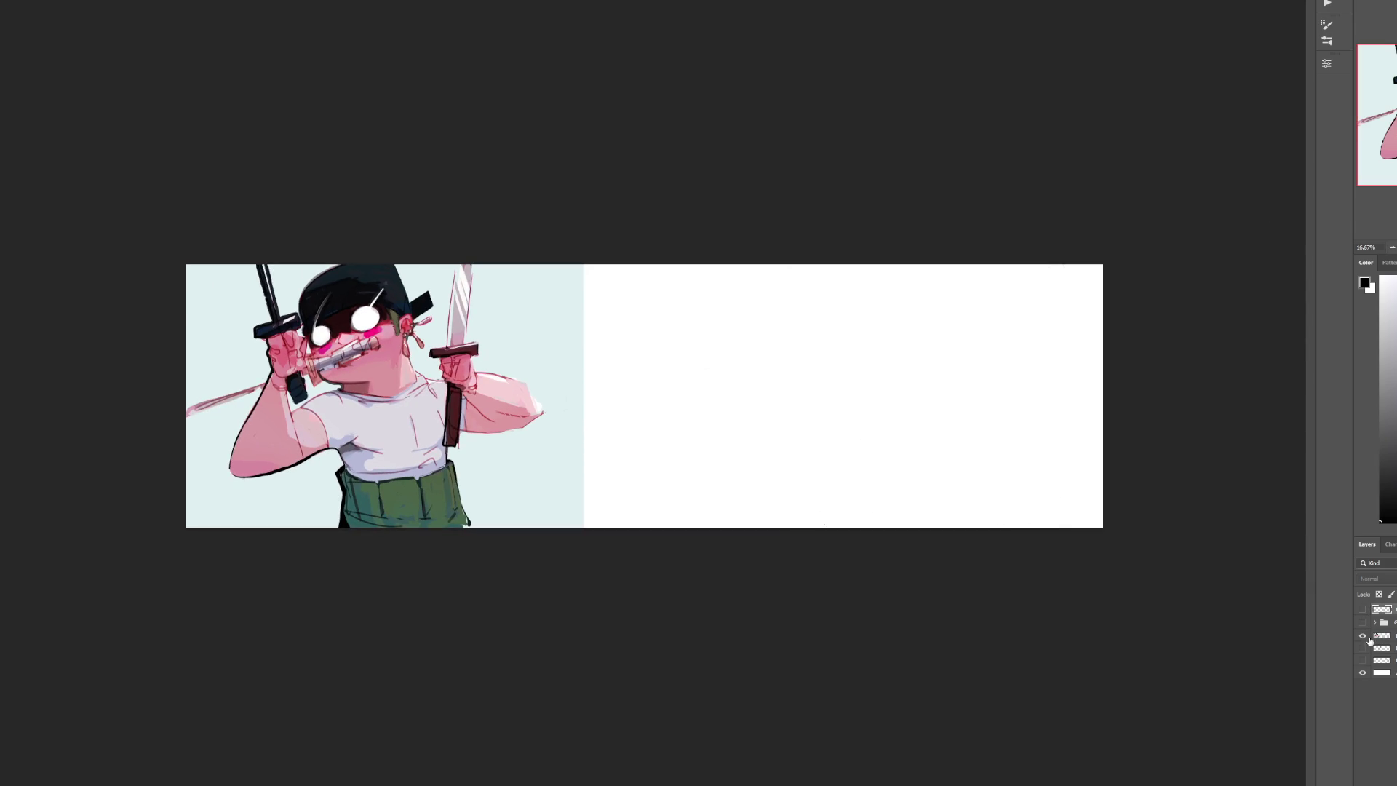
left_click(1363, 623)
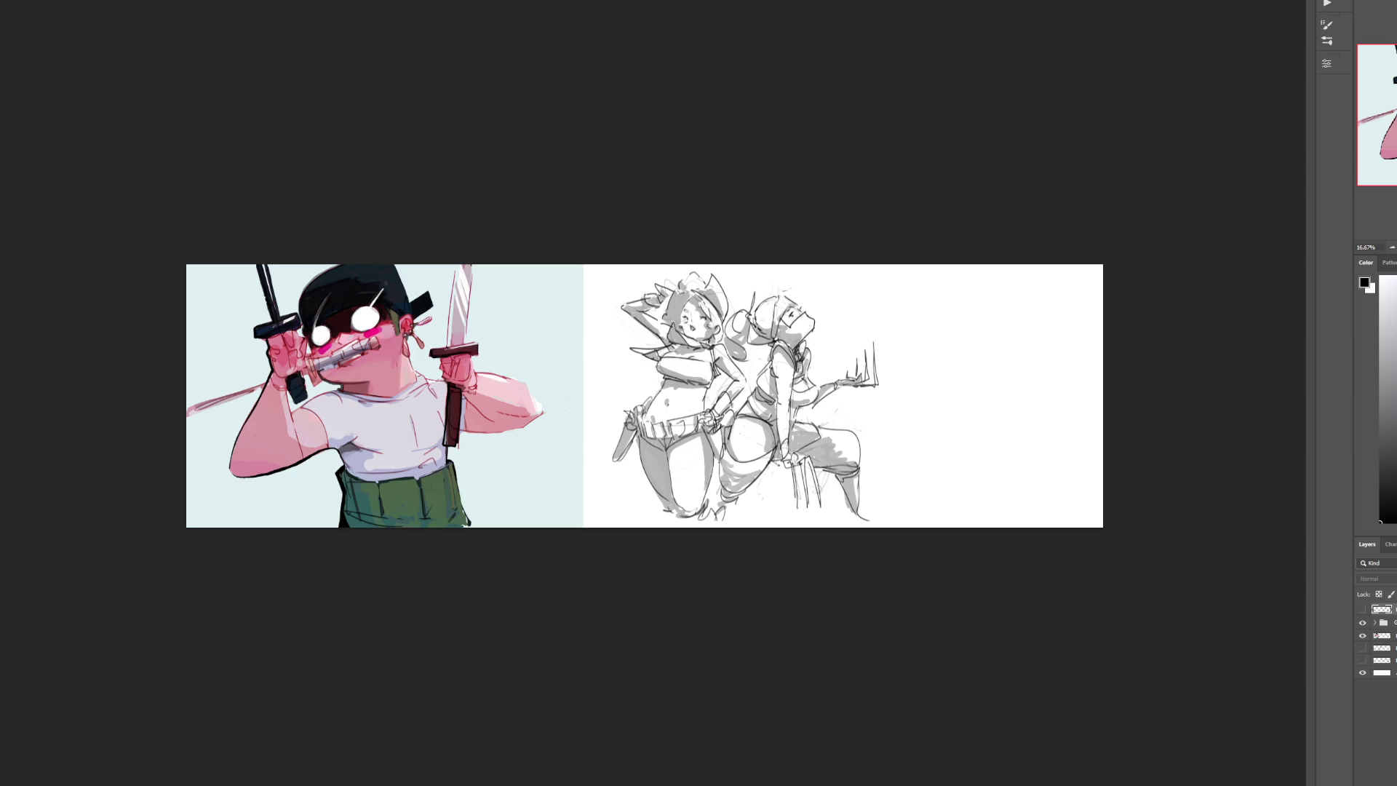
key("ctrl+plus")
key("ctrl+plus")
key("ctrl+plus")
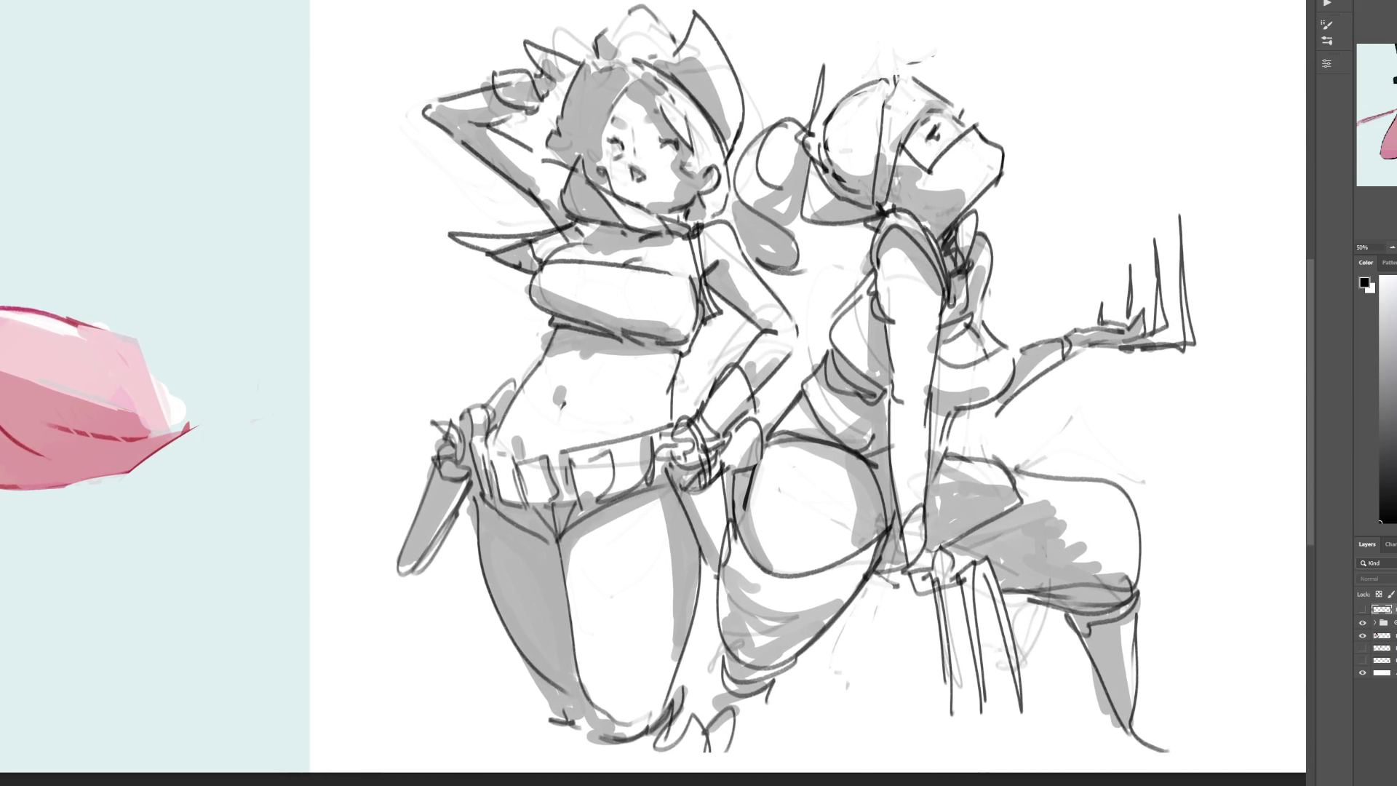
left_click(1377, 623)
left_click(1376, 623)
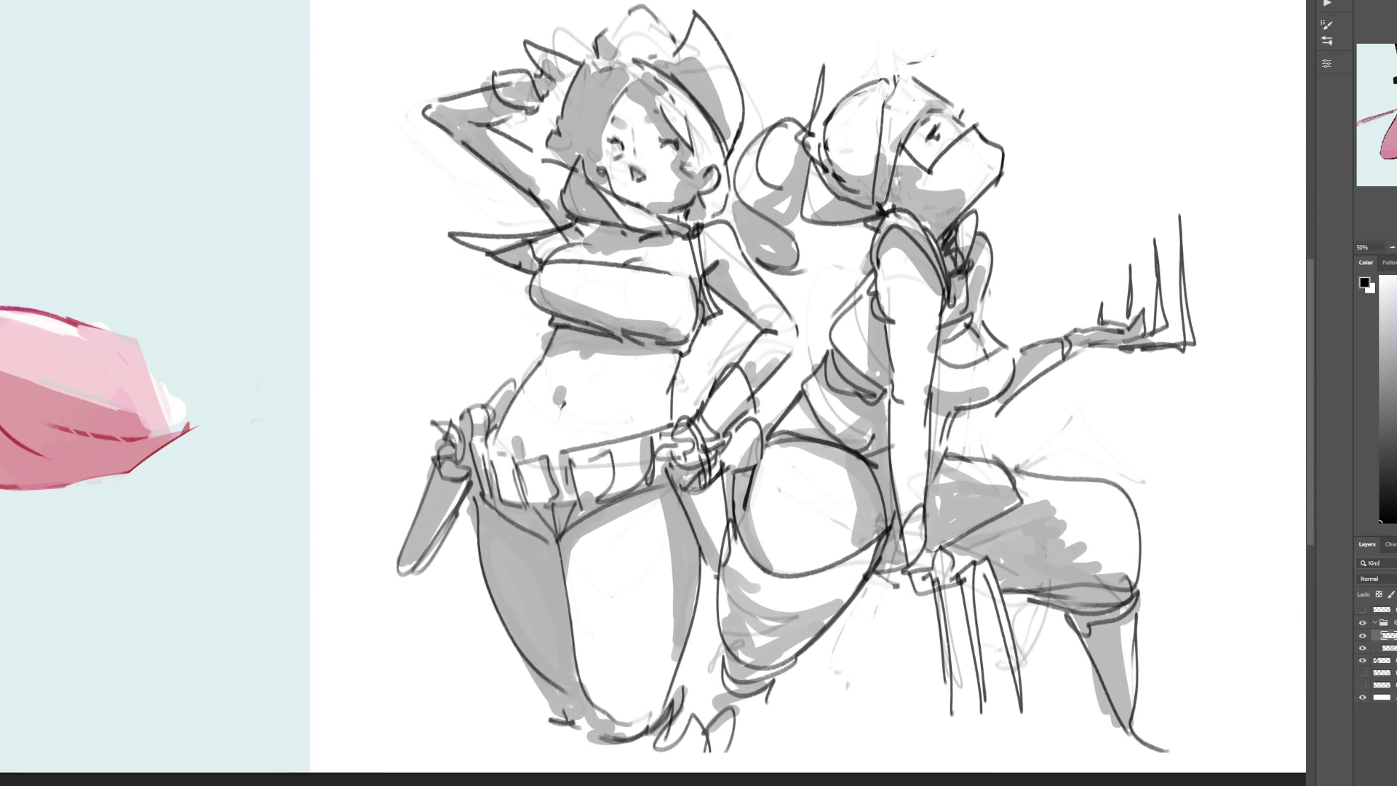
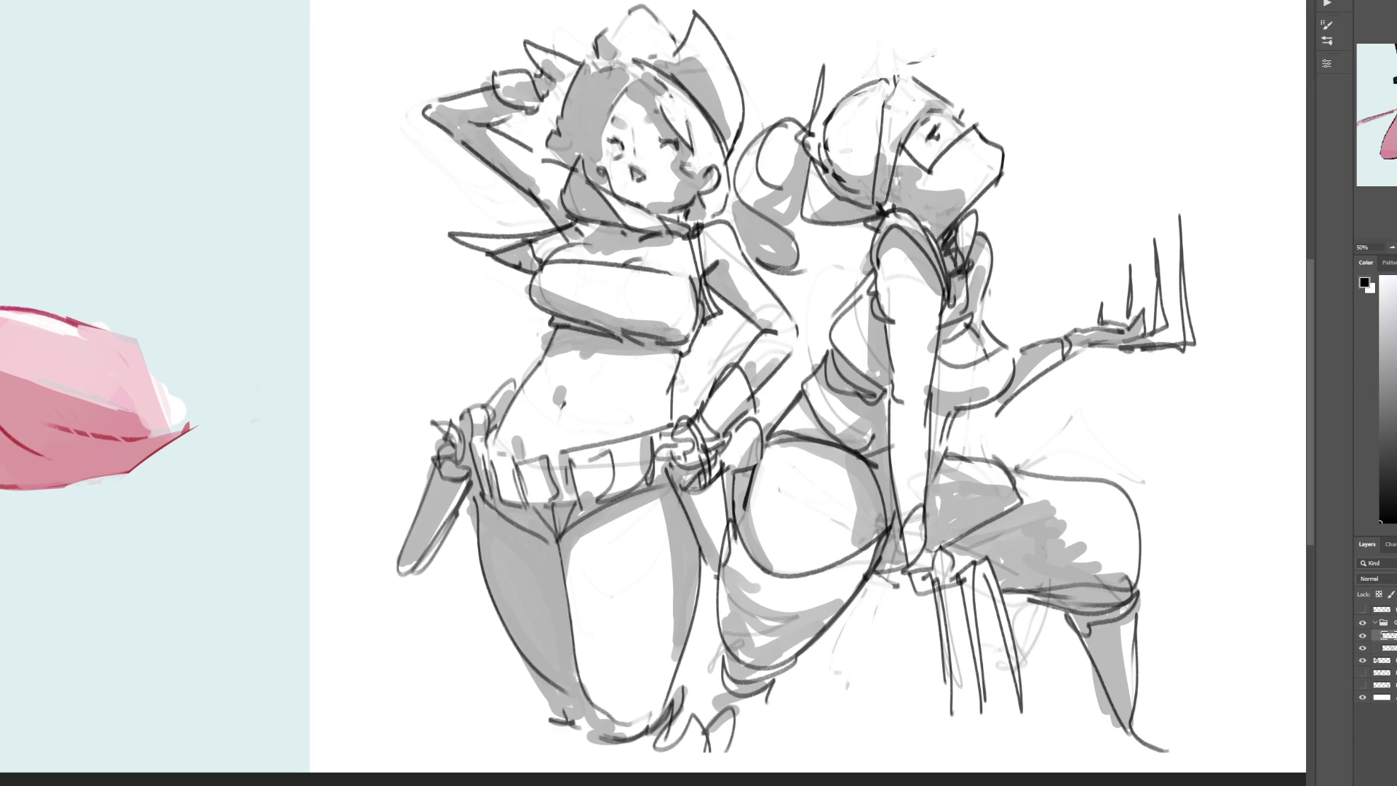
Step: On a new layer, outline the right figure's face and shoulder area
left_click(1387, 648)
key("ctrl+shift+alt+n")
mouse_move(977, 128)
left_mouse_down()
mouse_move(932, 174)
mouse_move(902, 149)
left_mouse_up()
mouse_move(884, 209)
left_mouse_down()
mouse_move(906, 213)
mouse_move(959, 276)
mouse_move(969, 214)
mouse_move(1008, 179)
mouse_move(977, 127)
left_mouse_up()
Step: Fill the selected head and neck solid dark grey with an enlarged brush, then deselect
key("b")
key("bracketright")
key("bracketright")
key("bracketright")
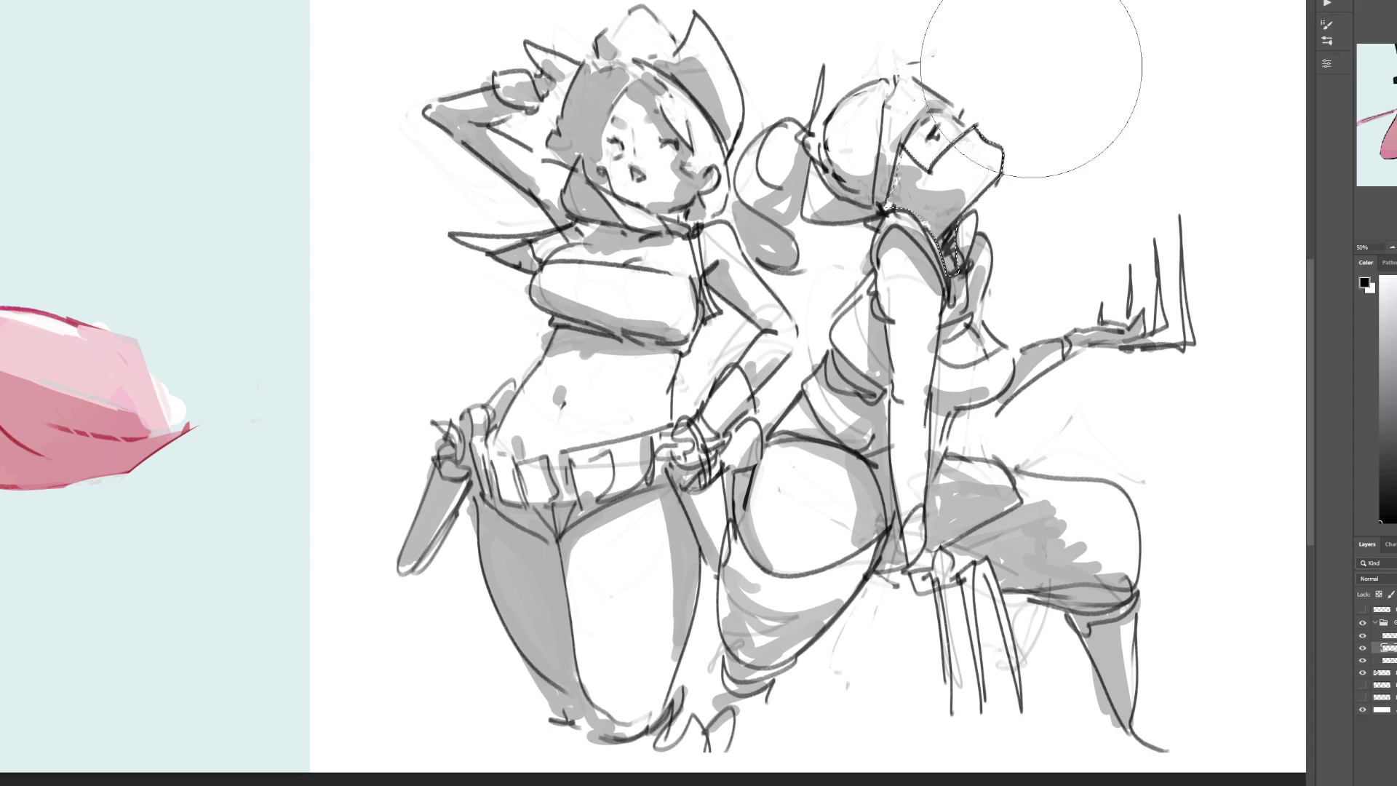
left_click_drag(968, 145, 939, 241)
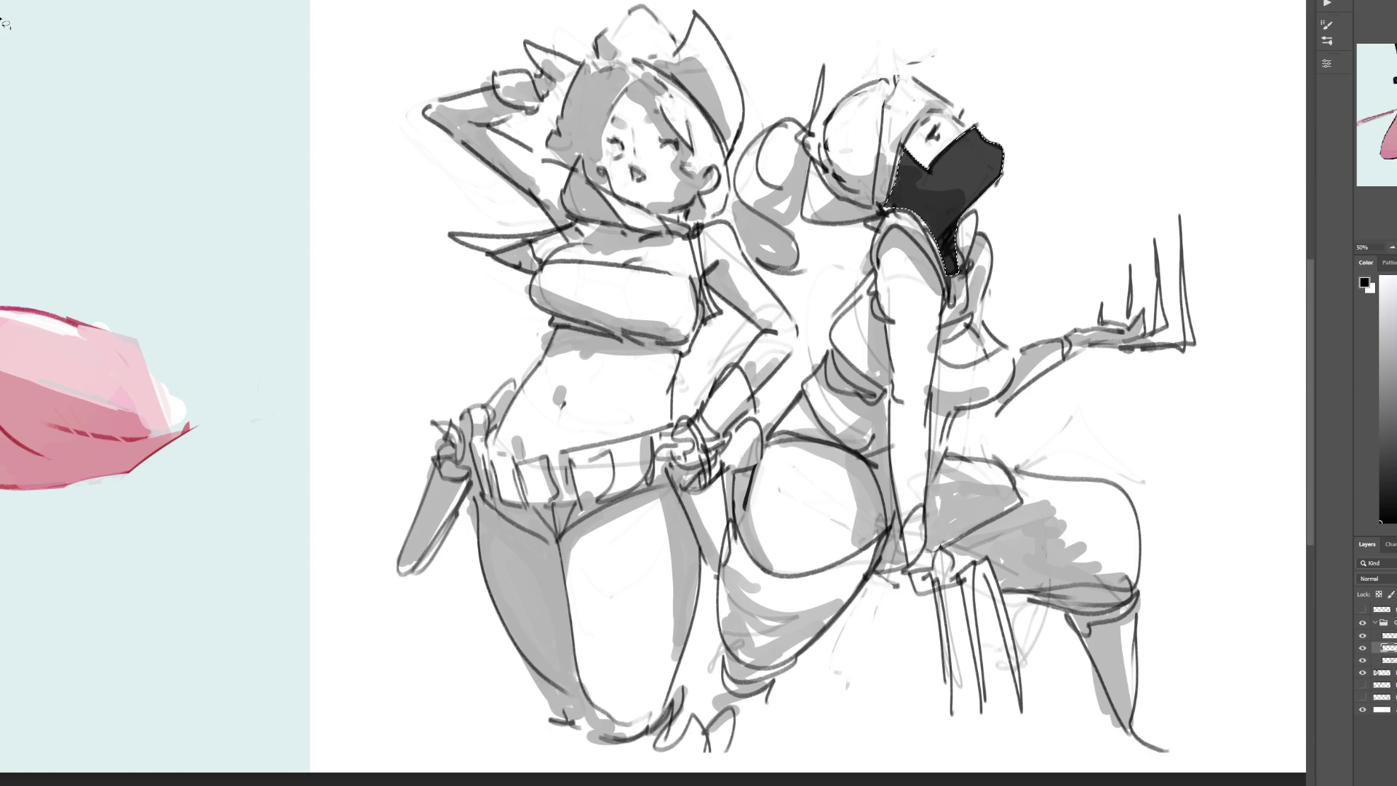
key("ctrl+d")
Step: Lasso the right figure's shoulder, hip curve, chair-side area and lower leg
mouse_move(939, 331)
left_mouse_down()
mouse_move(981, 316)
mouse_move(940, 336)
mouse_move(973, 370)
mouse_move(1016, 352)
mouse_move(979, 406)
mouse_move(933, 407)
mouse_move(936, 381)
mouse_move(875, 306)
mouse_move(823, 334)
mouse_move(888, 389)
mouse_move(887, 342)
left_mouse_up()
mouse_move(762, 446)
left_mouse_down()
mouse_move(829, 450)
mouse_move(864, 472)
mouse_move(885, 564)
mouse_move(902, 528)
mouse_move(882, 473)
left_mouse_up()
key("ctrl+d")
key("ctrl+shift+d")
mouse_move(731, 522)
left_mouse_down()
mouse_move(736, 716)
mouse_move(802, 667)
mouse_move(887, 544)
mouse_move(757, 572)
left_mouse_up()
mouse_move(923, 567)
left_mouse_down()
mouse_move(1029, 501)
mouse_move(987, 450)
mouse_move(1136, 489)
mouse_move(1138, 586)
mouse_move(1043, 598)
mouse_move(989, 565)
mouse_move(939, 568)
left_mouse_up()
mouse_move(1066, 609)
left_mouse_down()
mouse_move(1110, 724)
mouse_move(1139, 610)
mouse_move(1175, 593)
mouse_move(1143, 595)
left_mouse_up()
Step: Brush dark grey over the selected top, hips and legs, deselect, and move up a layer
key("b")
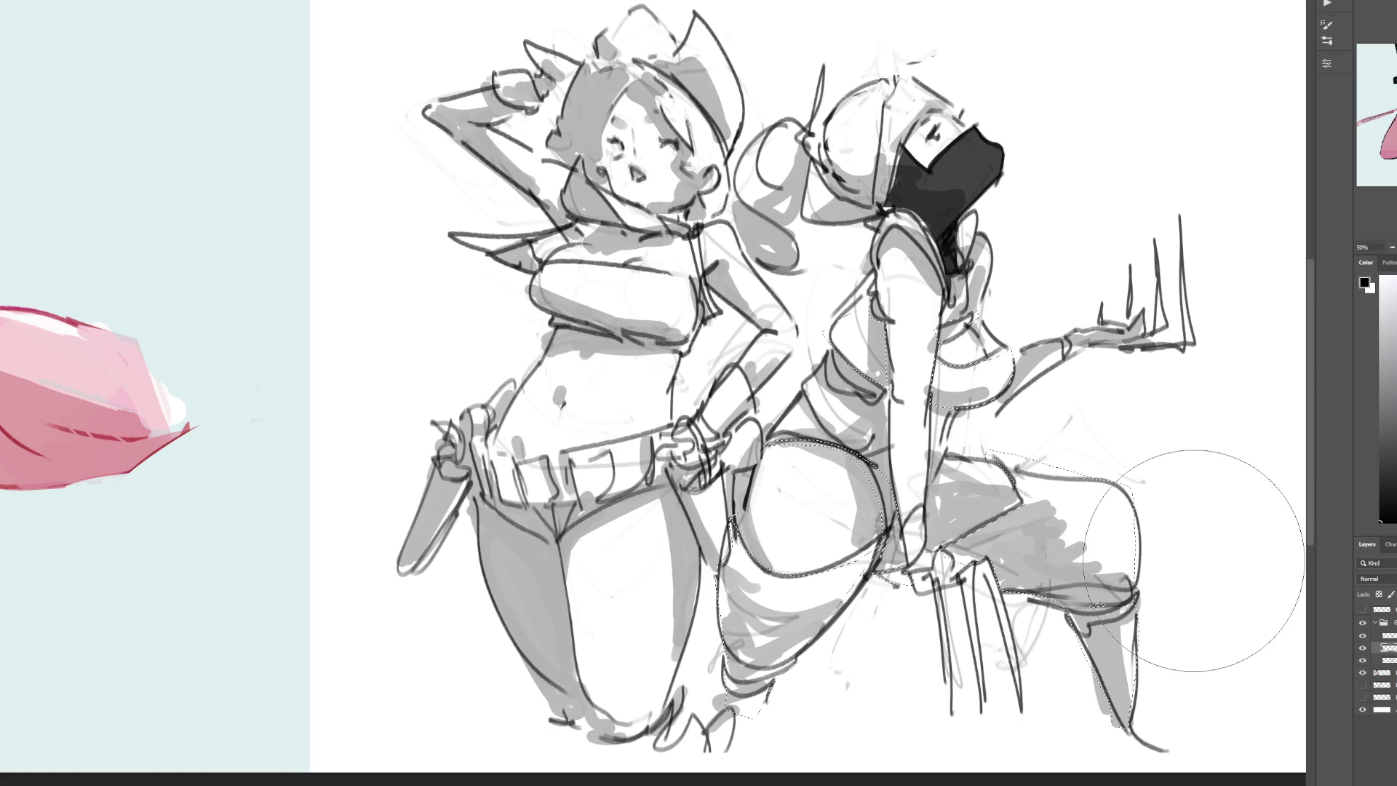
mouse_move(866, 313)
left_mouse_down()
mouse_move(858, 350)
mouse_move(975, 364)
mouse_move(738, 527)
mouse_move(961, 546)
mouse_move(1029, 624)
mouse_move(1106, 656)
left_mouse_up()
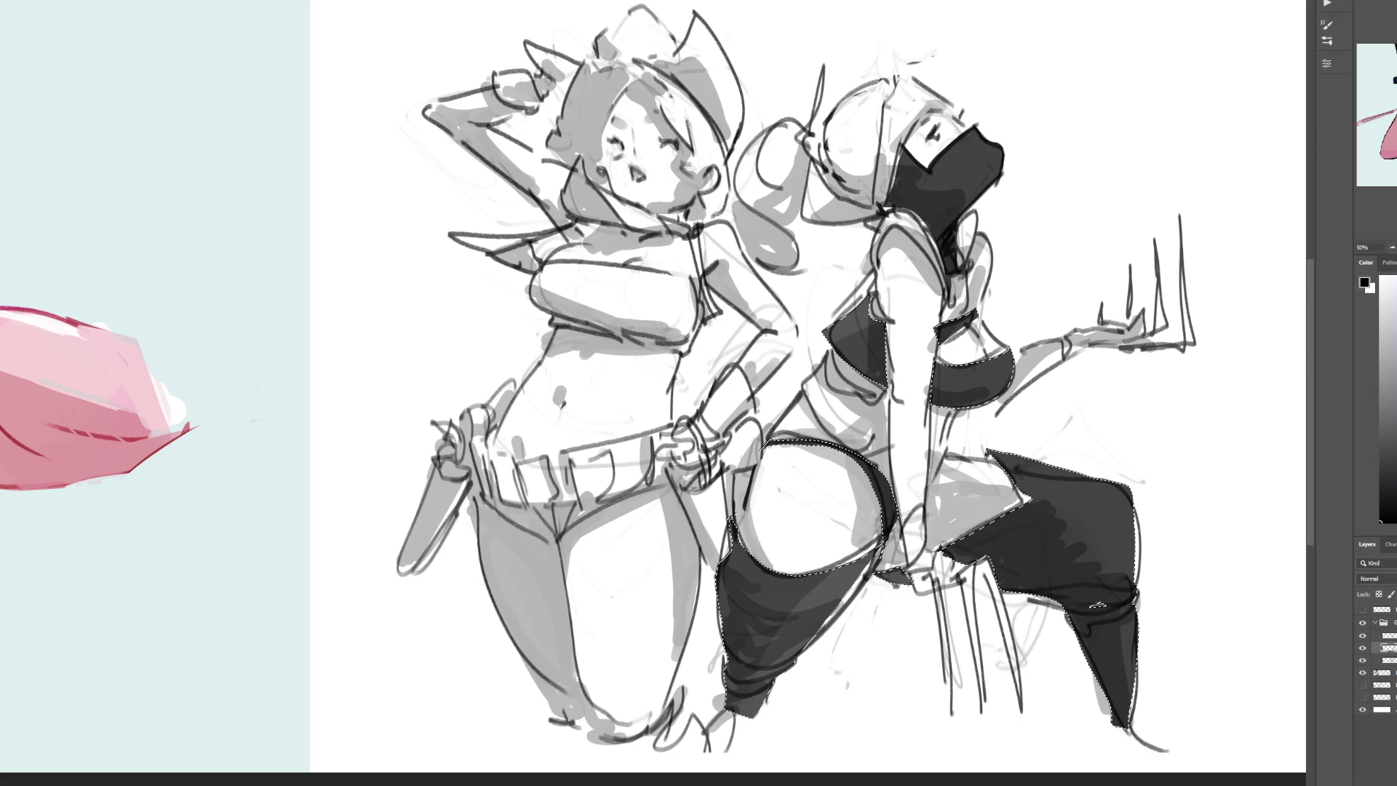
key("ctrl+d")
key("alt+bracketright")
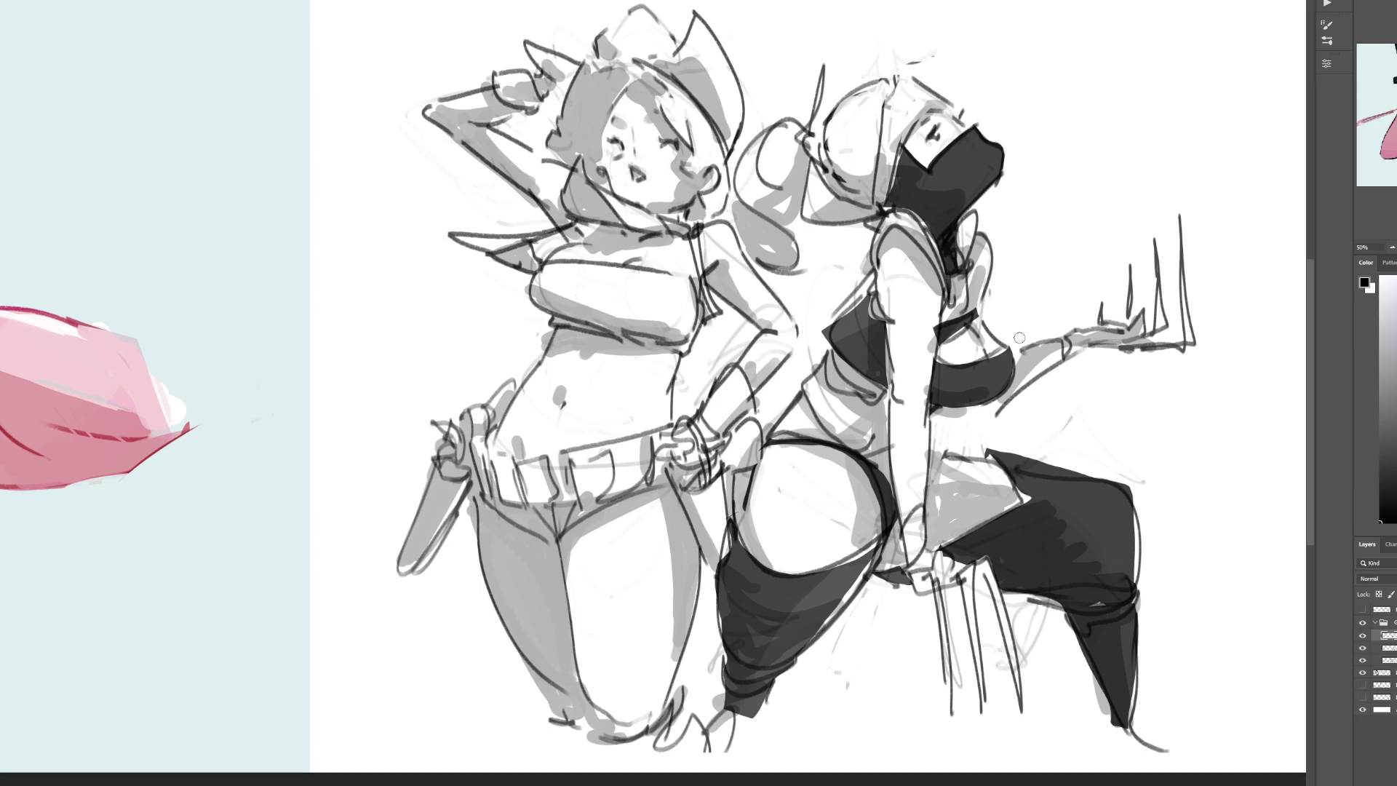
Step: Ink the right figure's raised forearm, wrist cuff, a hip shape and a darker boot tip
left_click_drag(1003, 342, 1054, 336)
left_click_drag(1005, 397, 1074, 364)
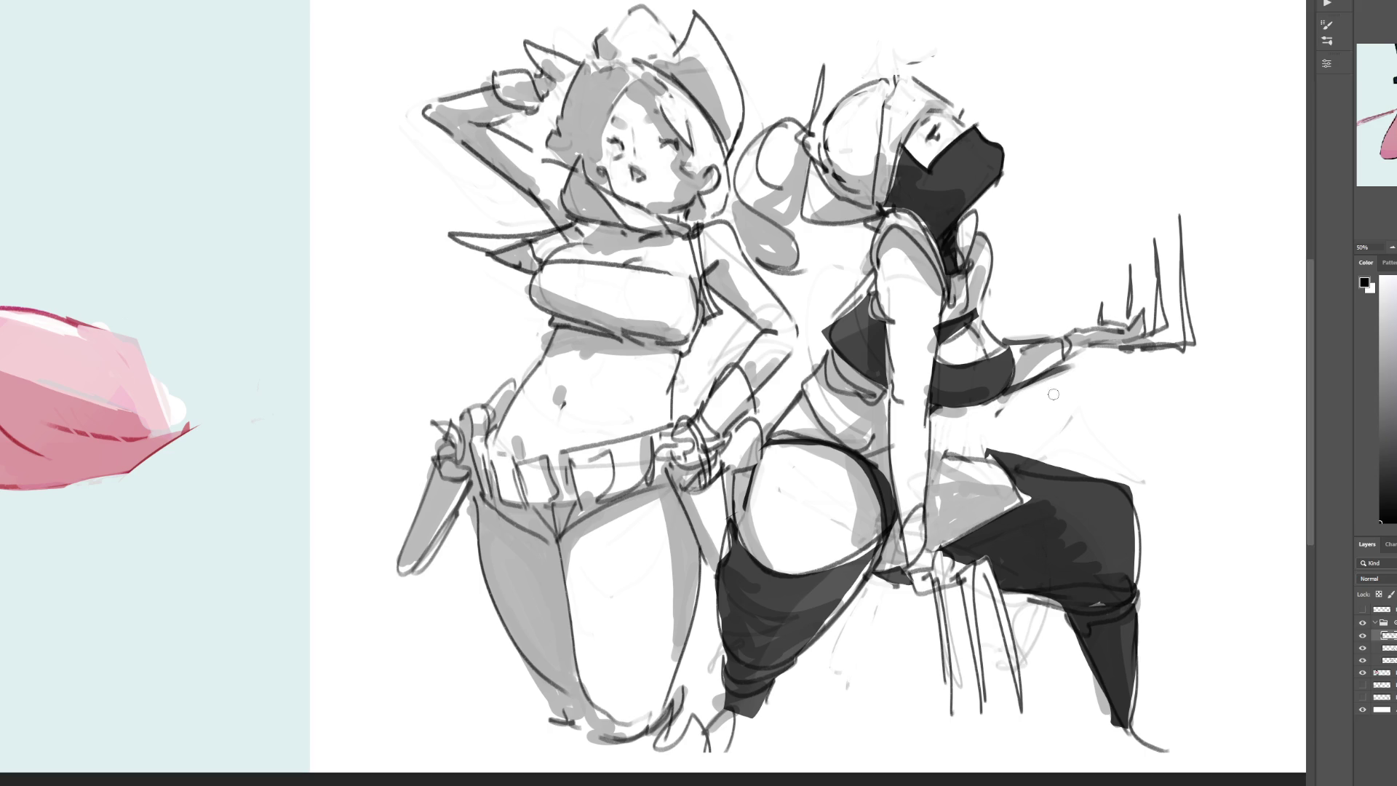
left_click_drag(1067, 356, 1136, 353)
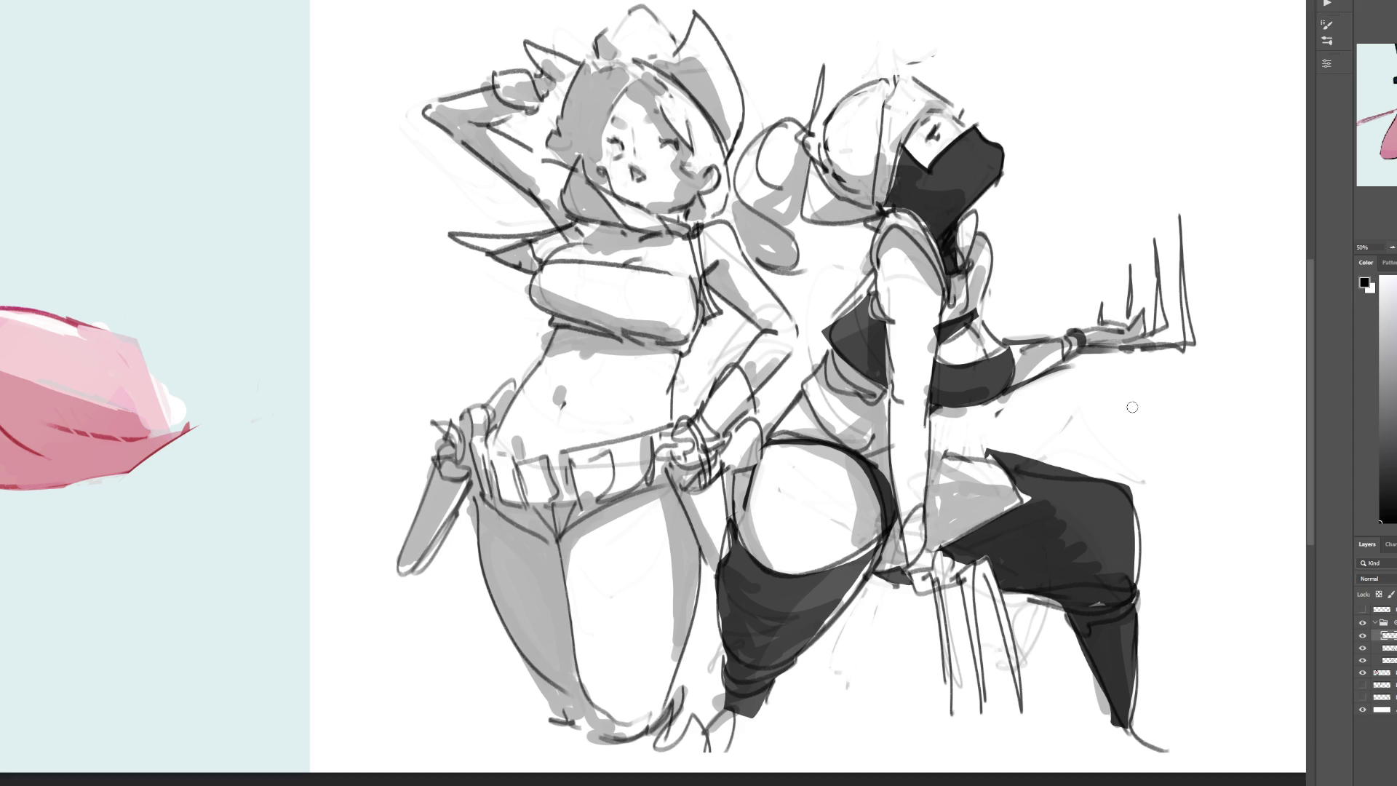
mouse_move(901, 533)
left_mouse_down()
mouse_move(924, 539)
mouse_move(917, 510)
mouse_move(902, 569)
left_mouse_up()
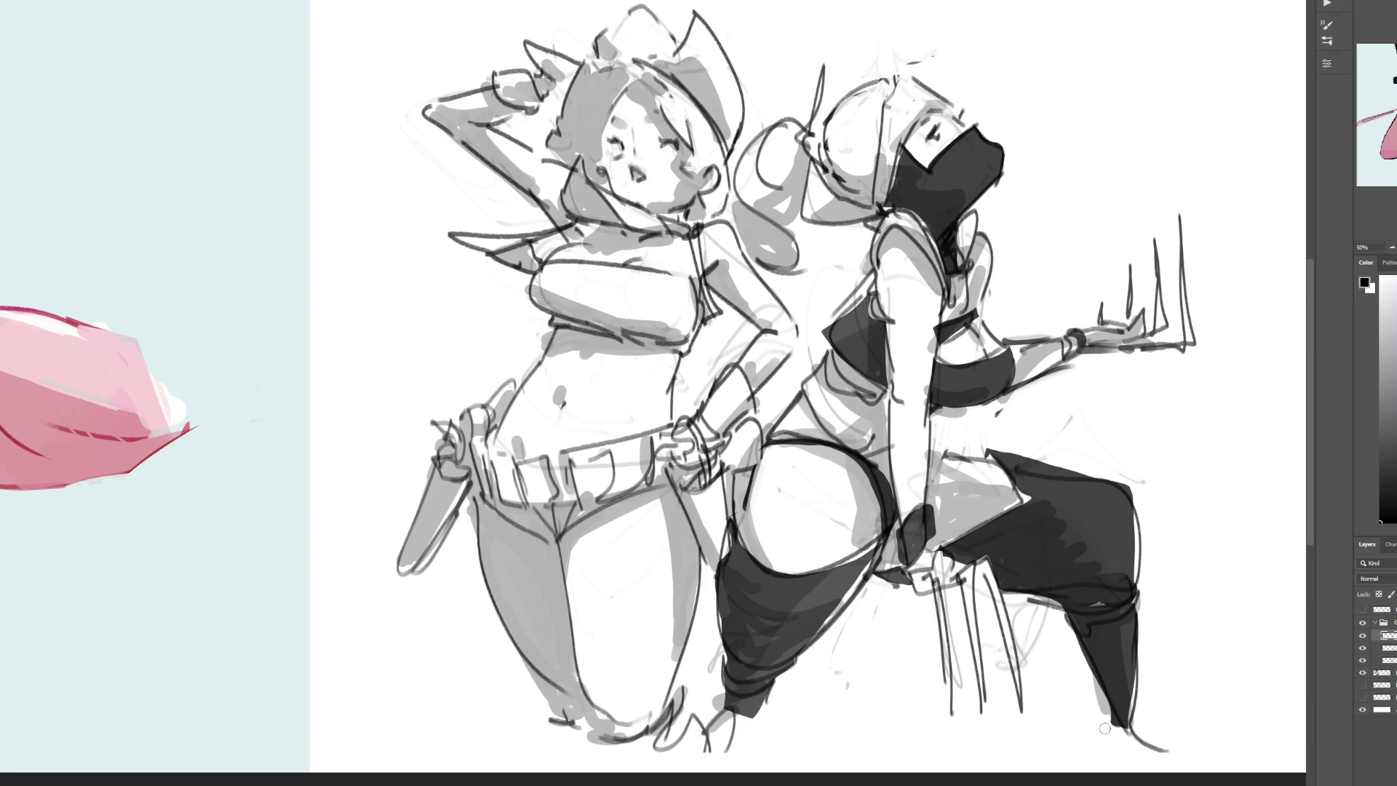
mouse_move(1118, 727)
left_mouse_down()
mouse_move(1127, 764)
mouse_move(1131, 738)
mouse_move(1177, 766)
mouse_move(1159, 743)
left_mouse_up()
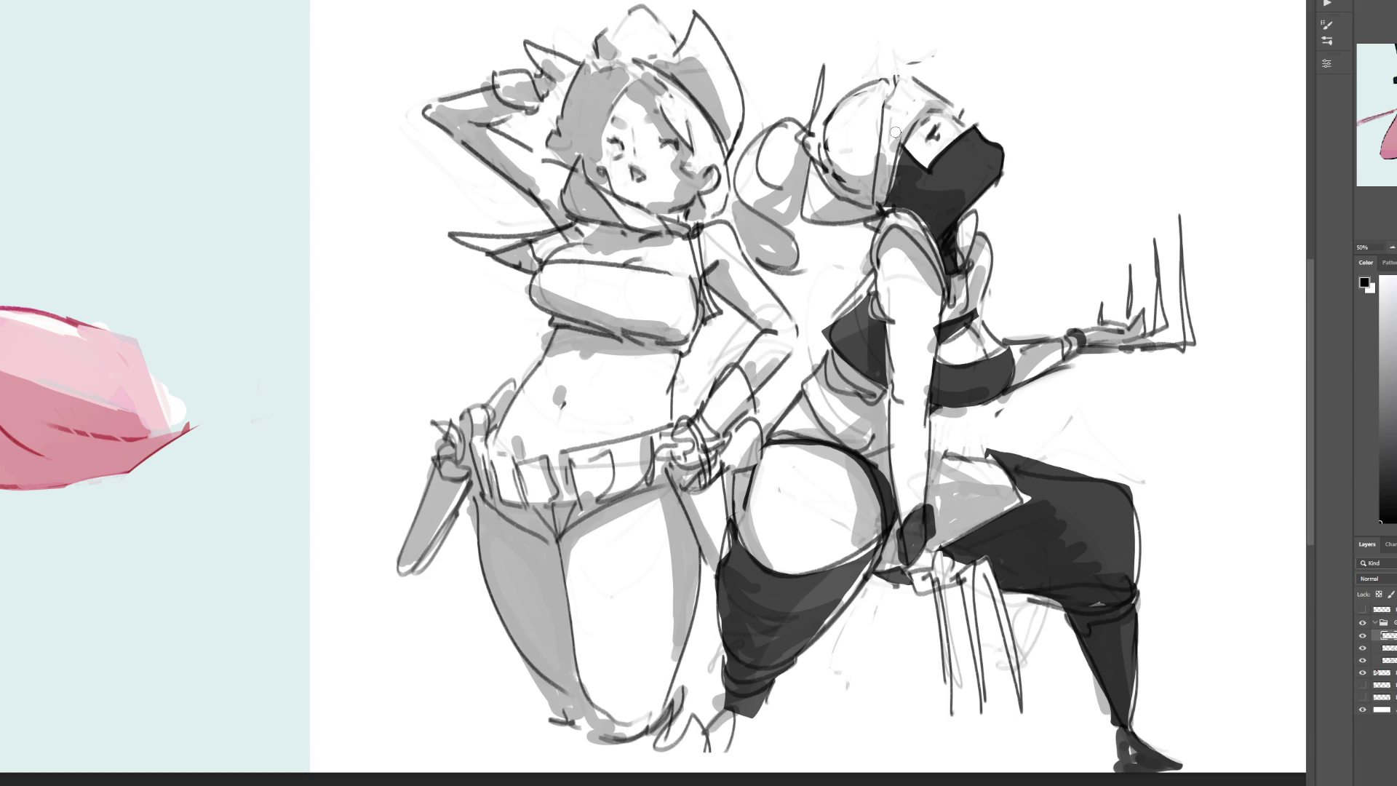
Step: Darken the mask's edges, then lasso and fill the hood beside it dark grey
left_click_drag(899, 109, 880, 200)
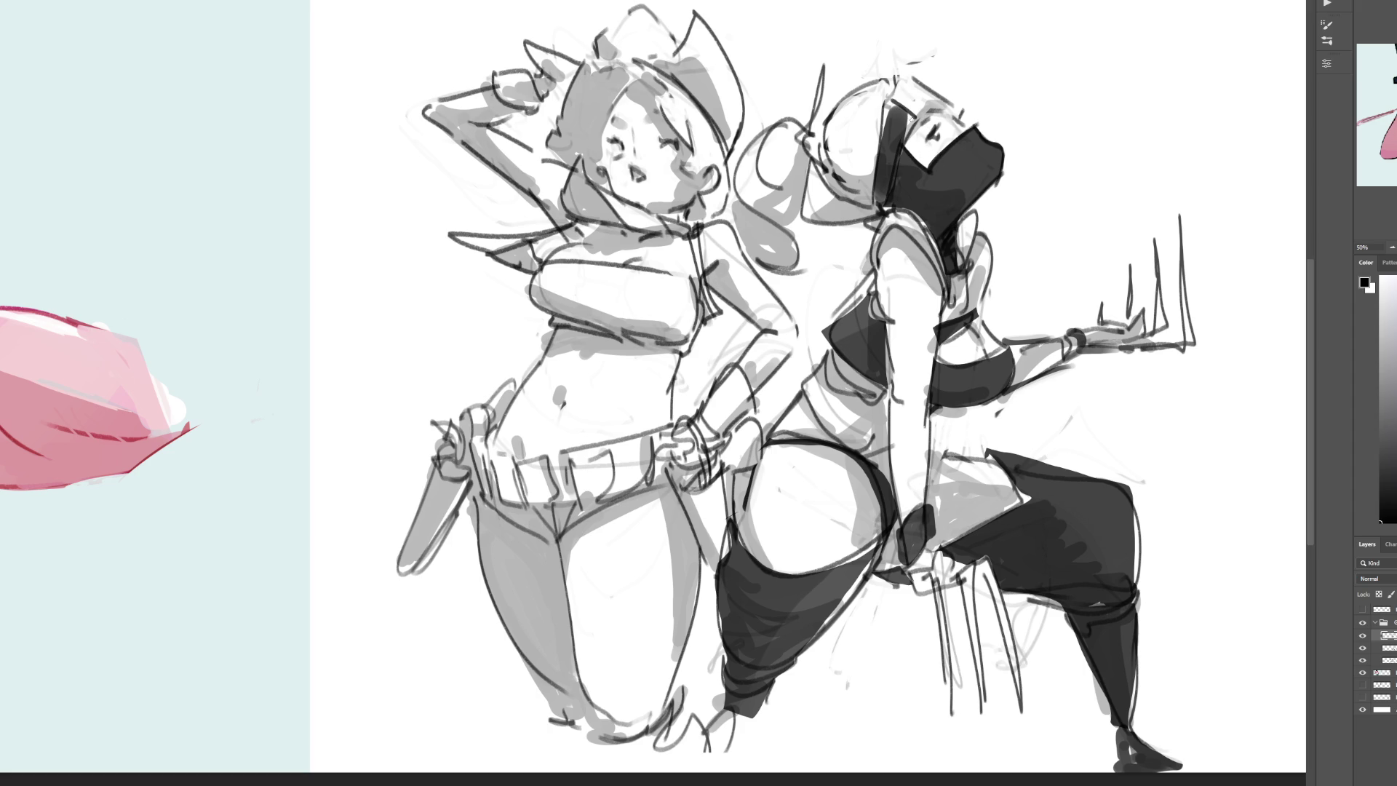
left_click_drag(885, 137, 918, 79)
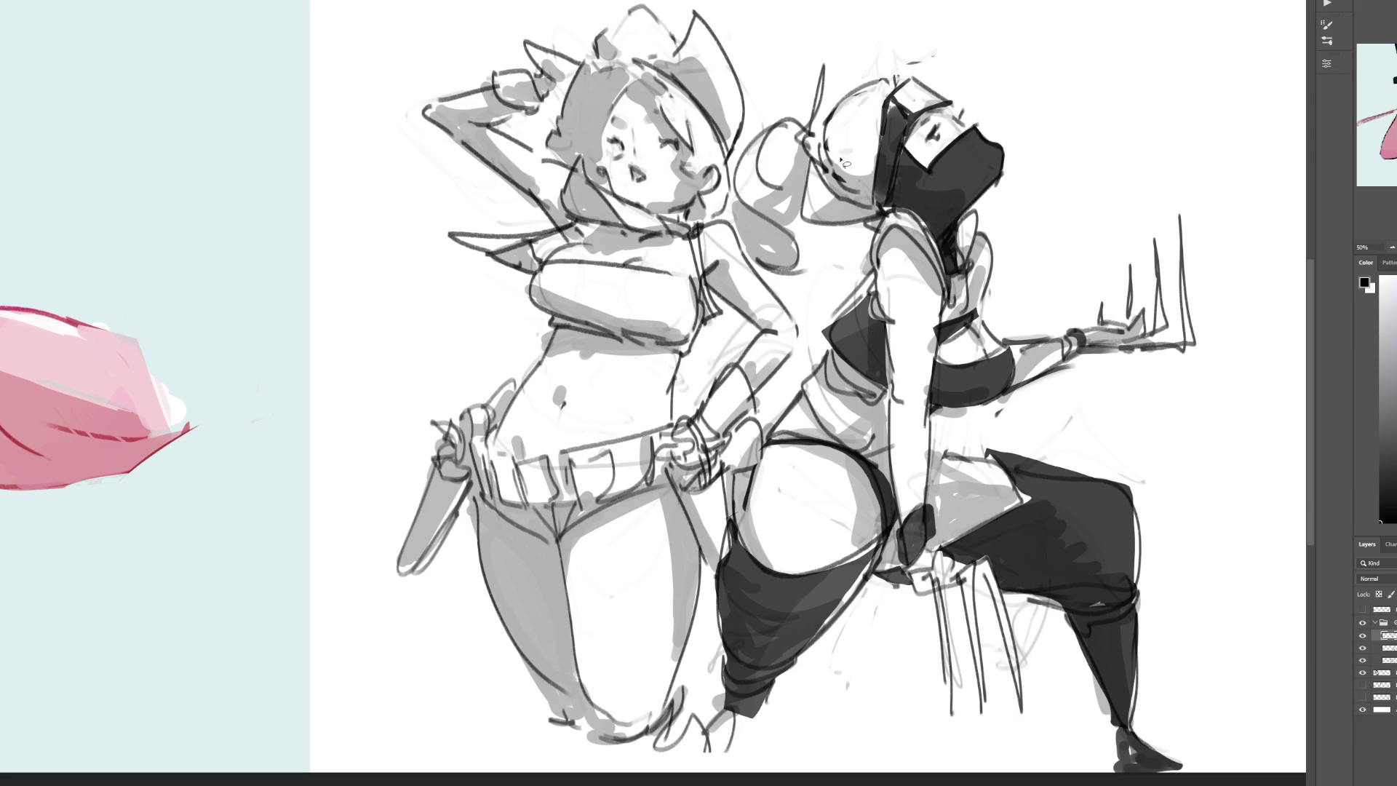
mouse_move(882, 217)
left_mouse_down()
mouse_move(830, 226)
mouse_move(807, 186)
mouse_move(880, 208)
mouse_move(829, 227)
mouse_move(884, 207)
left_mouse_up()
key("b")
mouse_move(809, 161)
left_mouse_down()
mouse_move(813, 216)
mouse_move(835, 224)
left_mouse_up()
key("ctrl+z")
key("bracketright")
key("bracketright")
key("bracketright")
left_click_drag(819, 124, 844, 211)
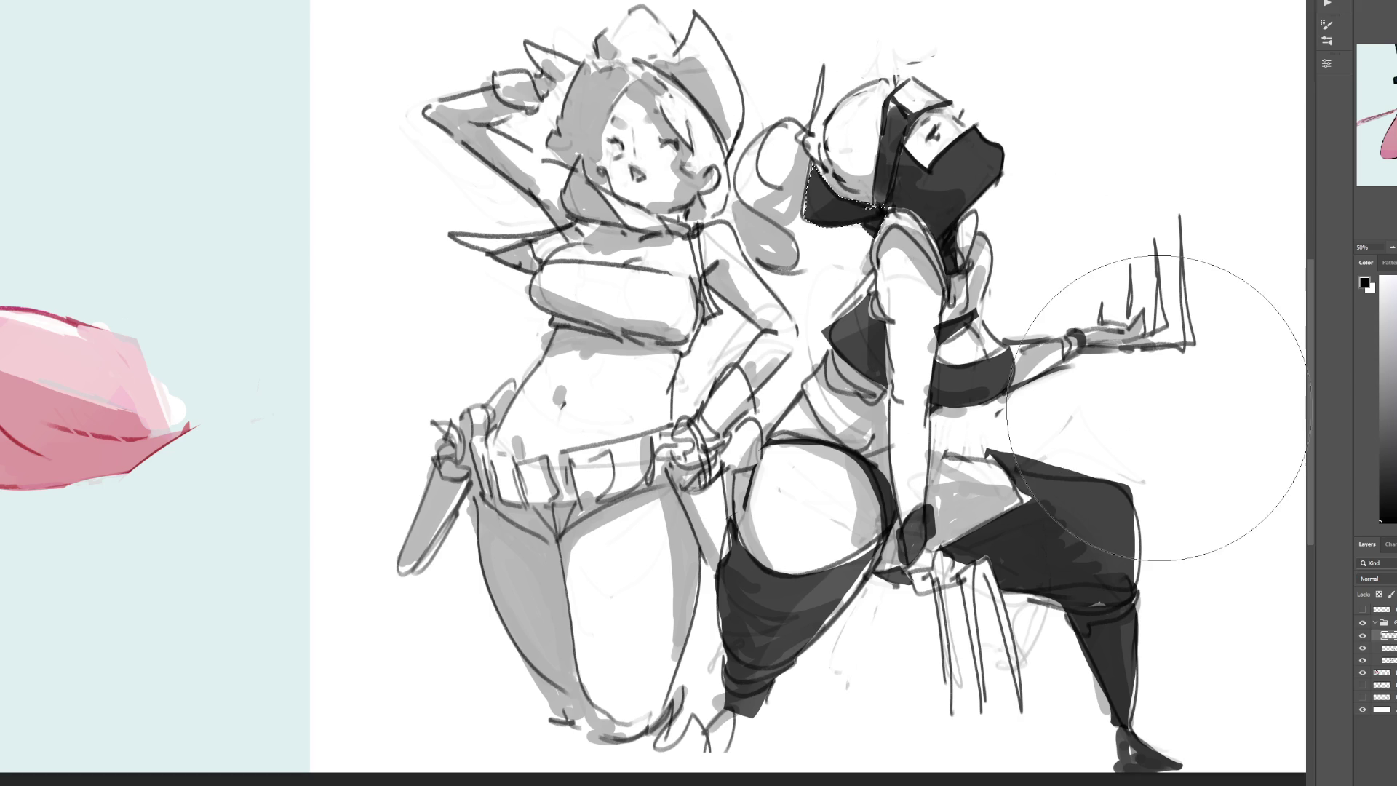
key("ctrl+minus")
key("ctrl+minus")
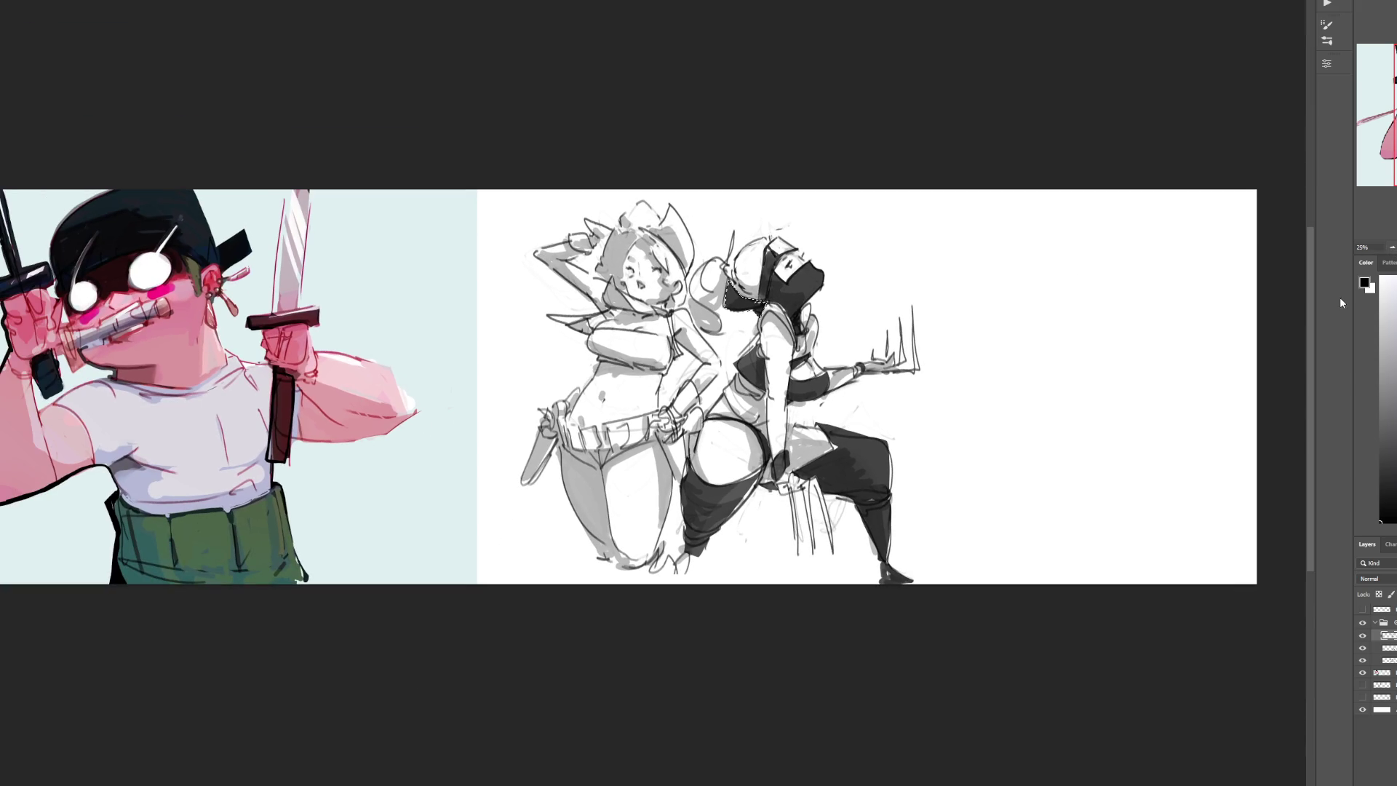
Step: Lock the lower sketch layer's transparency, set it to Multiply, and pick pink as the colour
key("ctrl+d")
left_click(1386, 647)
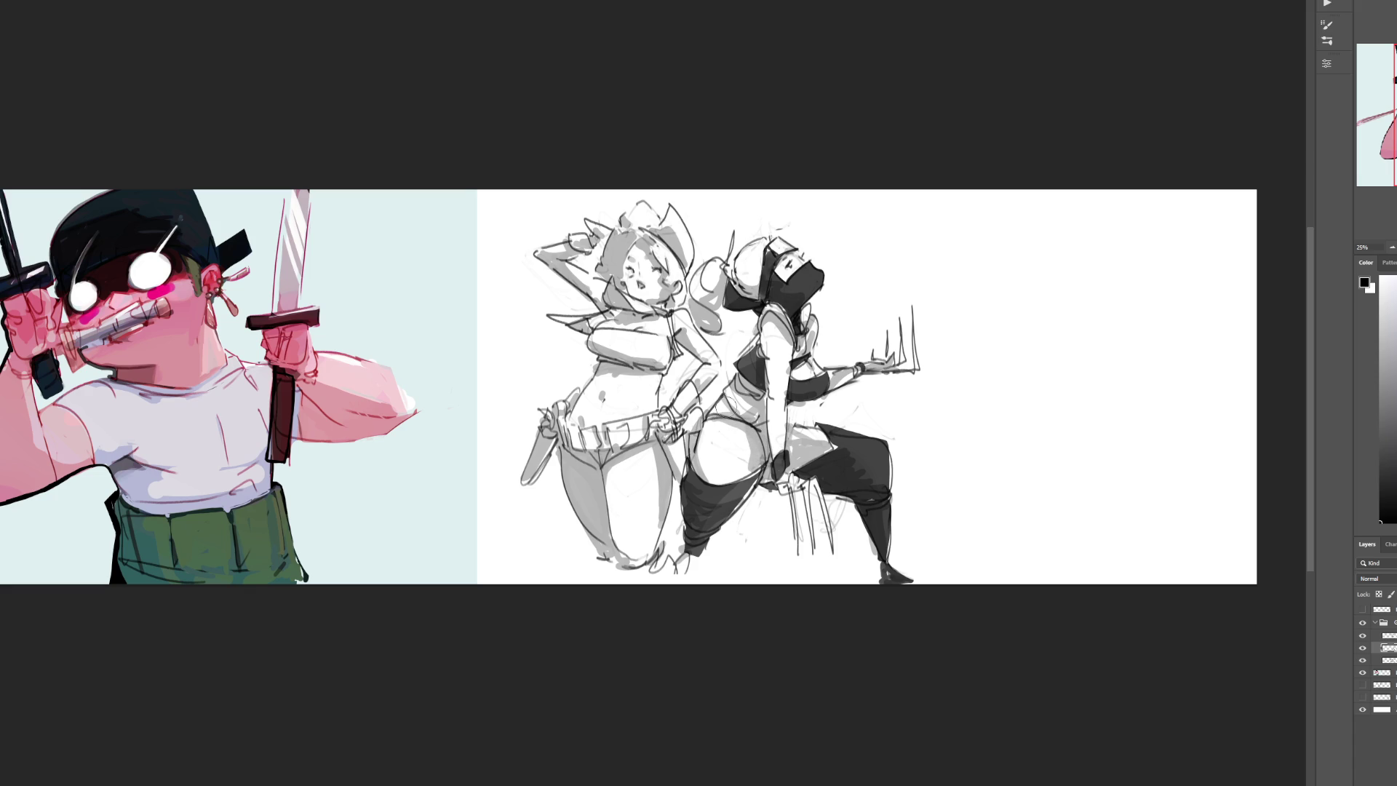
left_click(900, 197)
key("ctrl+plus")
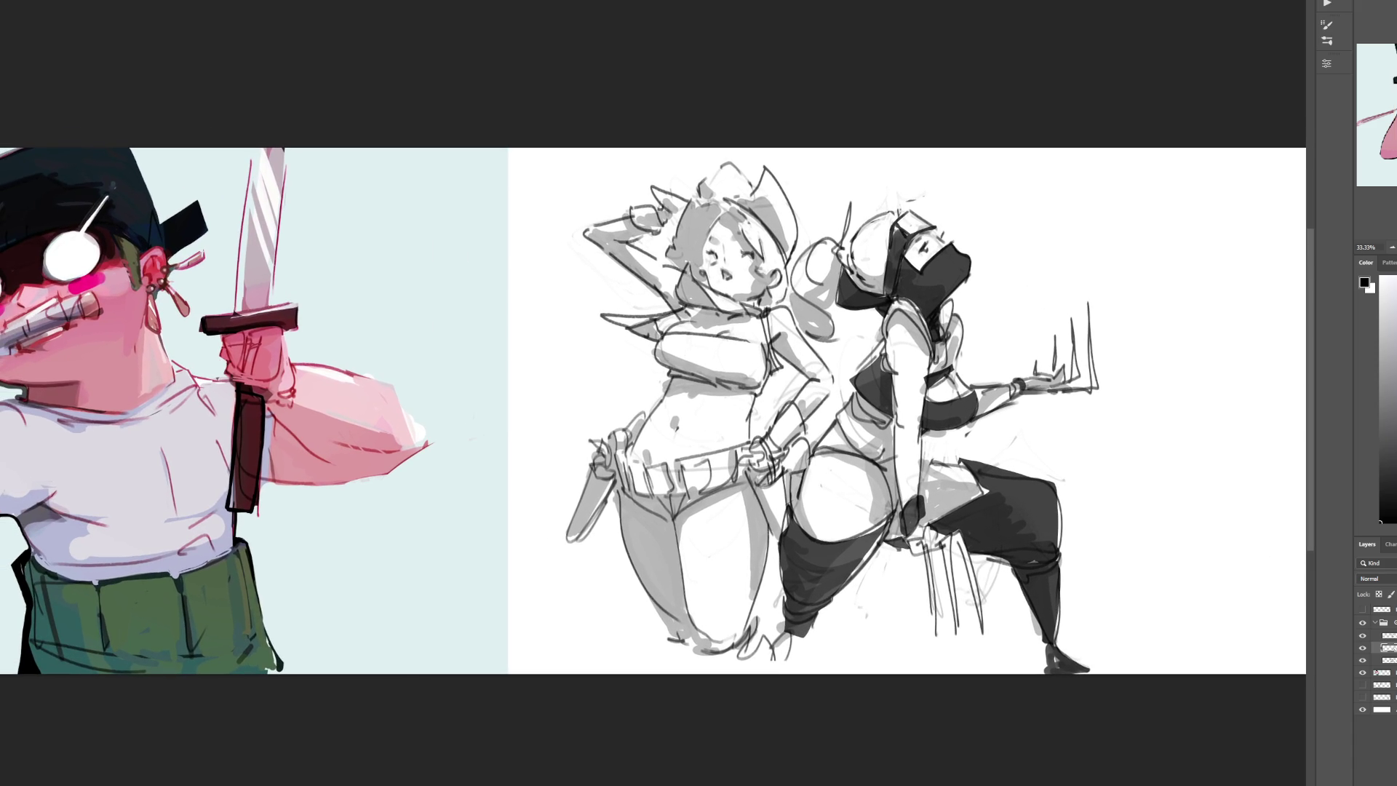
left_click(1387, 660)
key("slash")
scroll(1393, 581, "down", 3)
left_click(1390, 306)
Step: Brush pink over the left girl's shading, shade the ponytail grey, and add a new layer
mouse_move(681, 217)
left_mouse_down()
mouse_move(728, 277)
mouse_move(750, 364)
mouse_move(778, 362)
mouse_move(673, 437)
mouse_move(626, 546)
mouse_move(711, 624)
mouse_move(692, 451)
mouse_move(727, 509)
mouse_move(771, 466)
mouse_move(656, 478)
left_mouse_up()
key("bracketright")
key("bracketright")
key("bracketright")
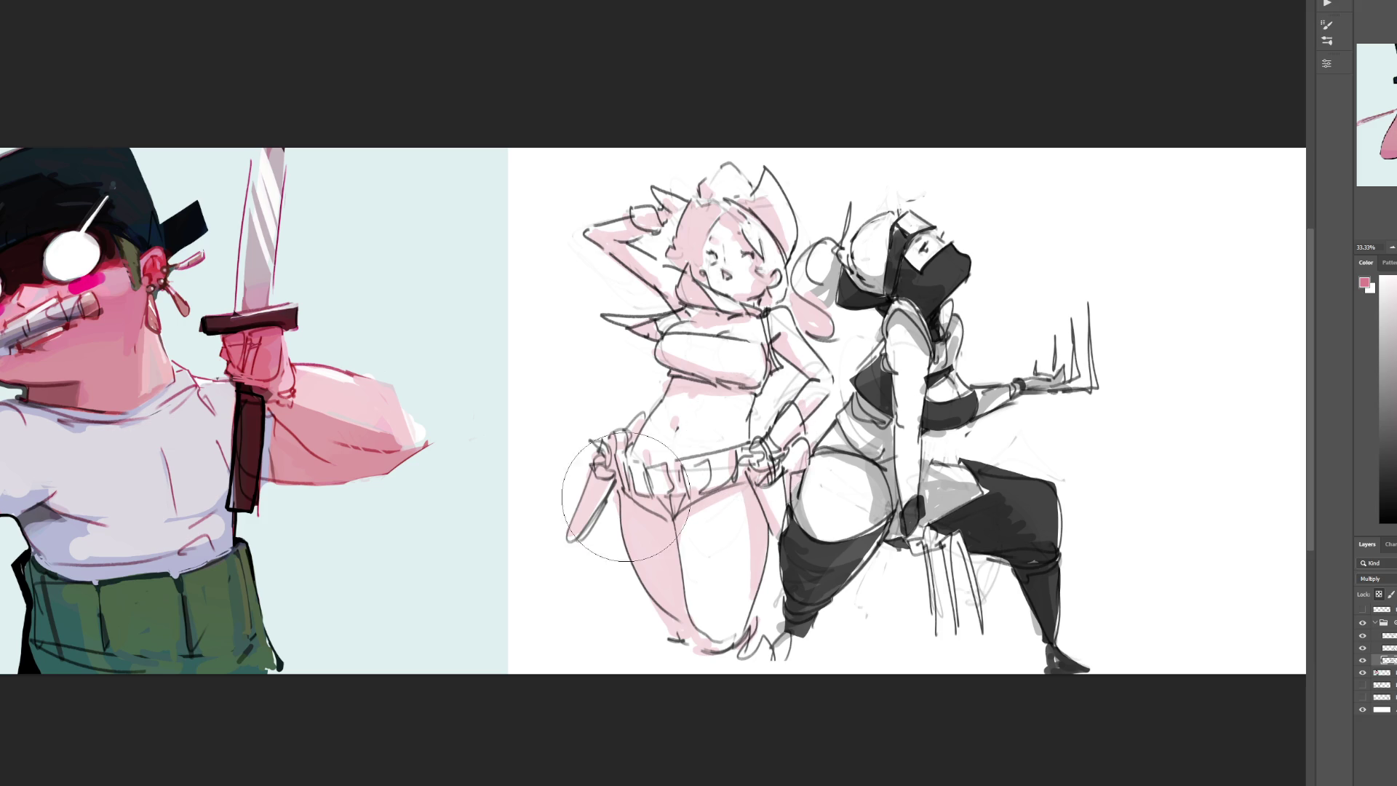
key("d")
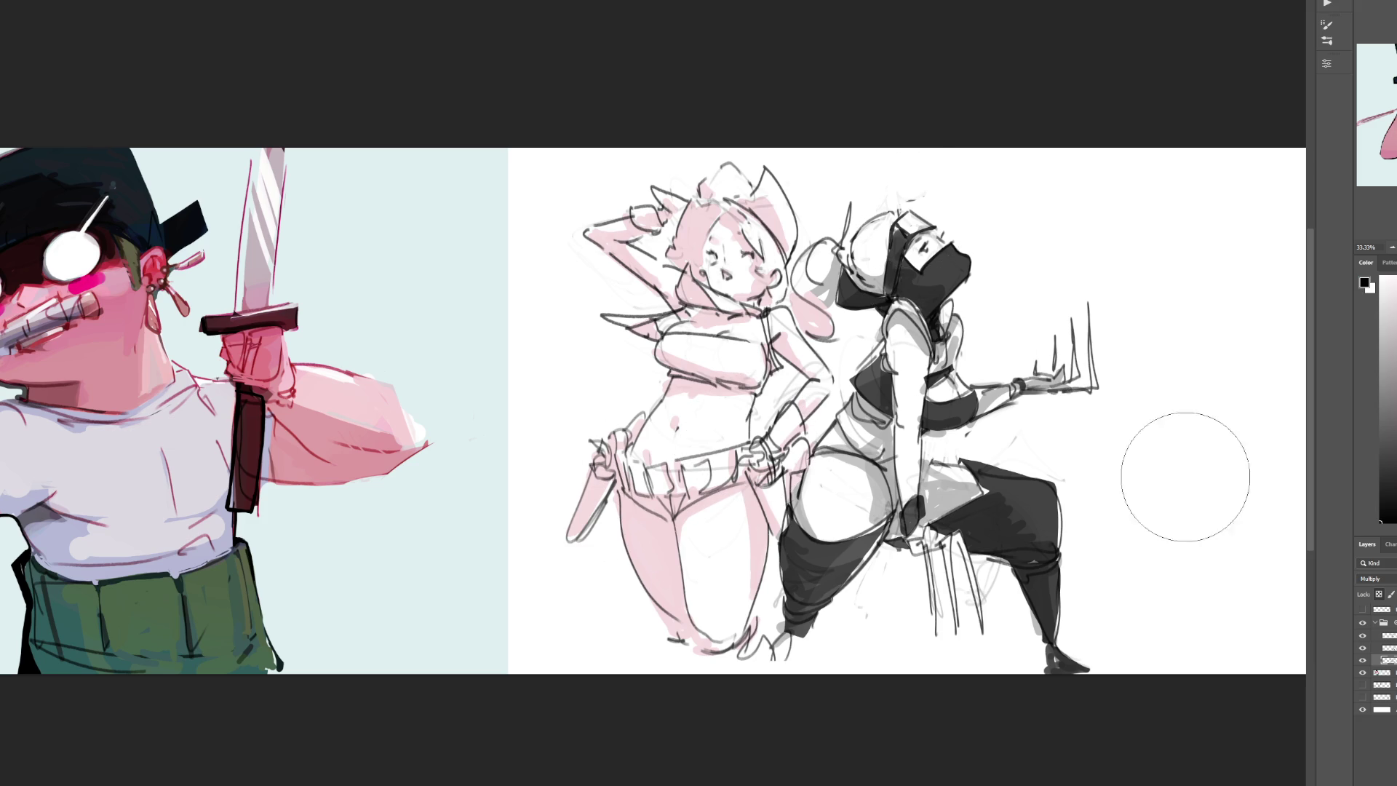
mouse_move(909, 233)
left_mouse_down()
mouse_move(819, 284)
mouse_move(830, 321)
left_mouse_up()
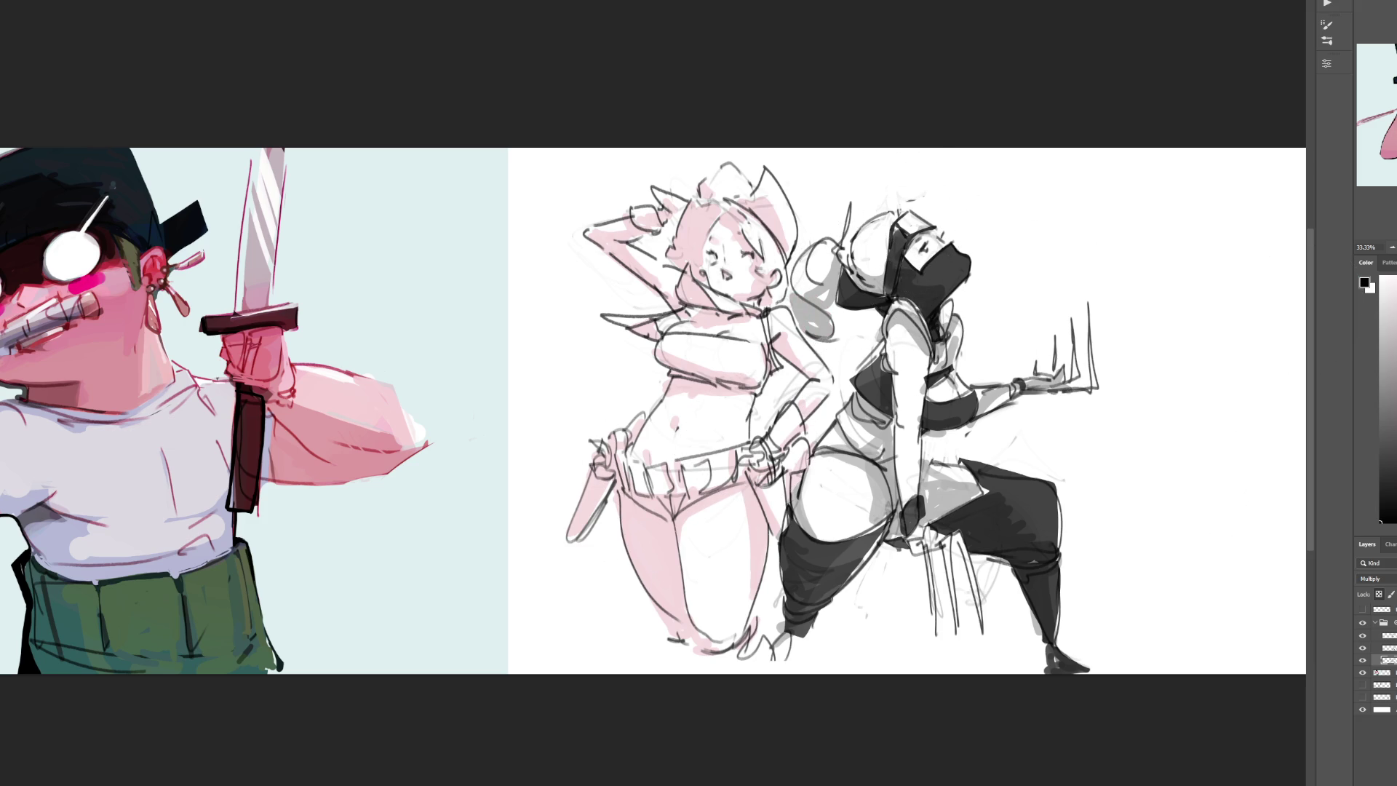
left_click(1376, 671)
key("ctrl+shift+alt+n")
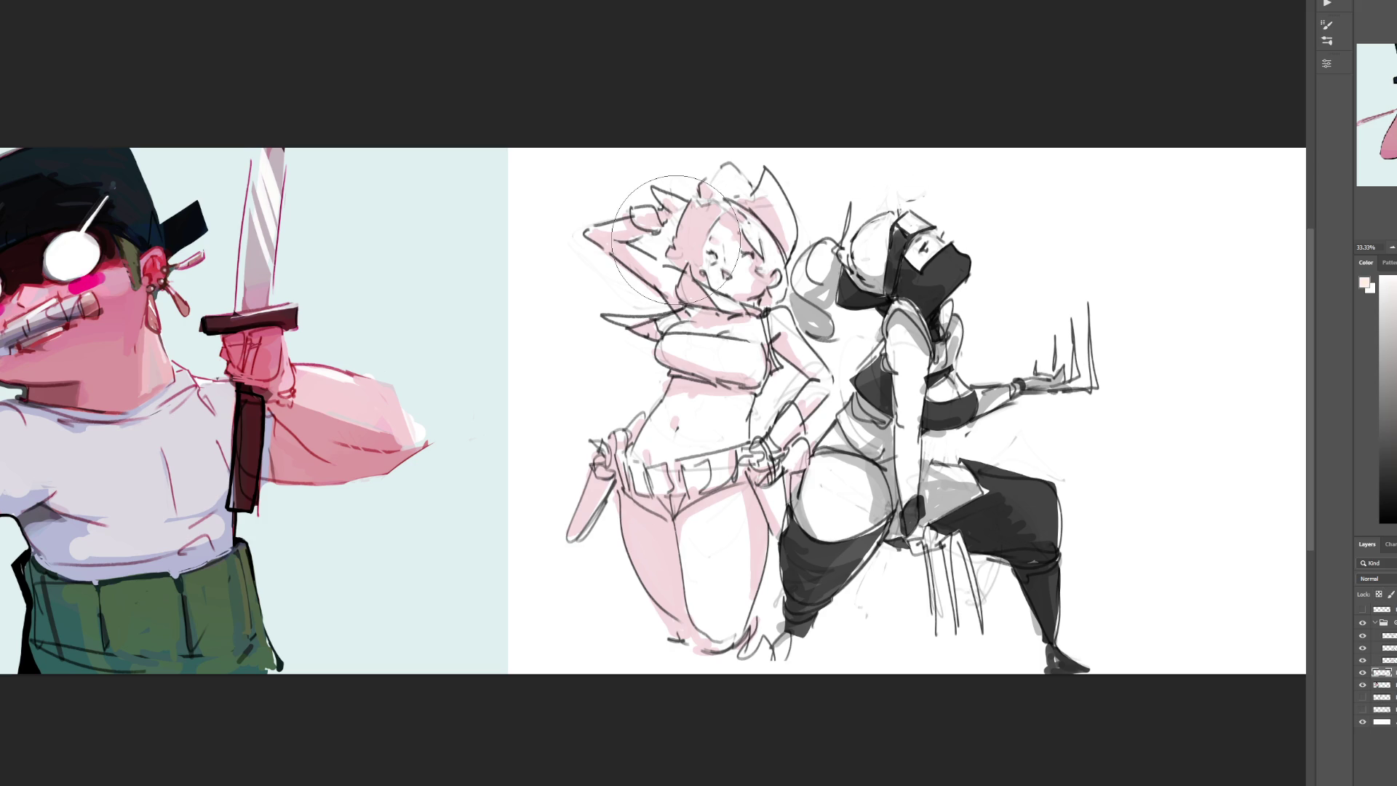
Step: Shade the left girl's face, arms, chest, belly and legs pink with a smaller brush
key("bracketleft")
key("bracketleft")
key("bracketleft")
mouse_move(718, 235)
left_mouse_down()
mouse_move(717, 276)
mouse_move(742, 292)
mouse_move(779, 243)
left_mouse_up()
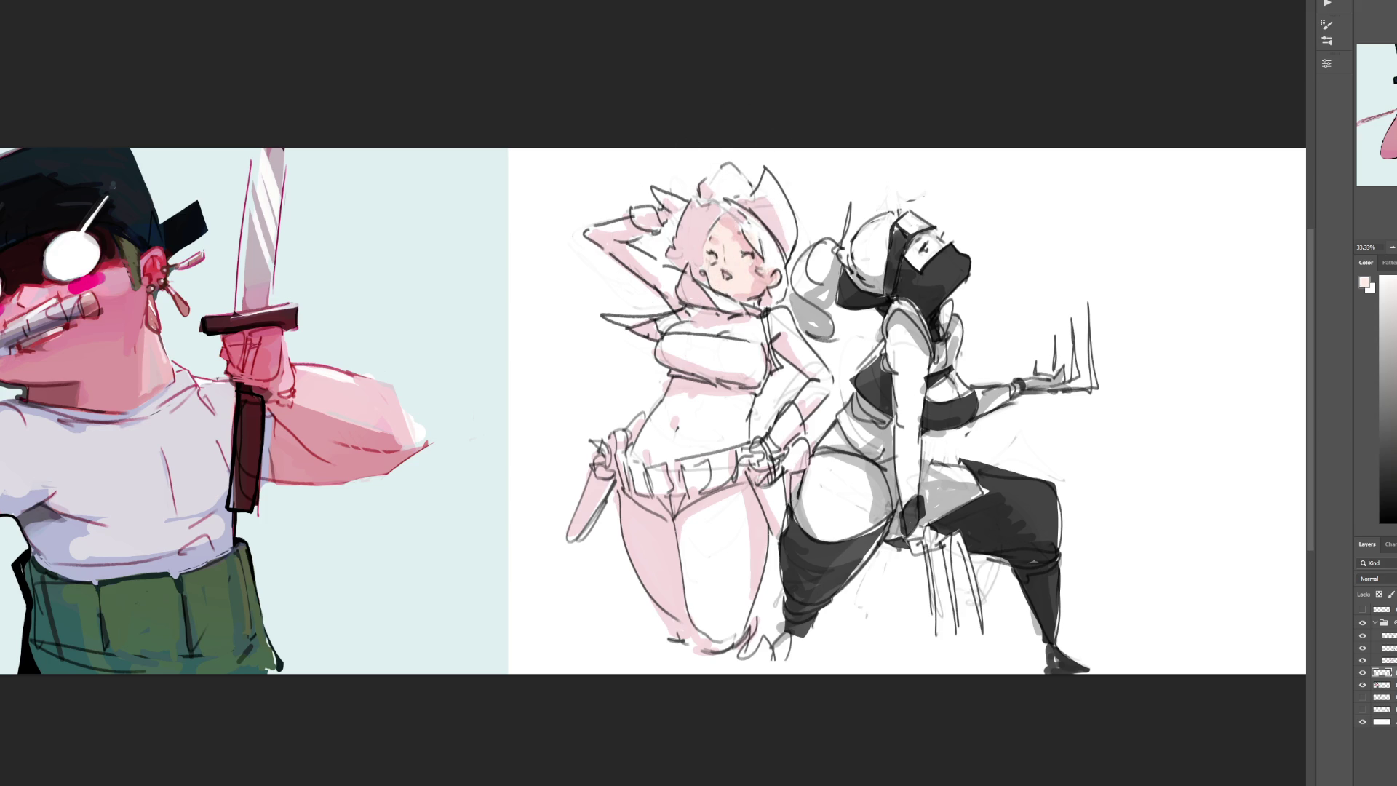
mouse_move(780, 326)
left_mouse_down()
mouse_move(822, 386)
mouse_move(804, 397)
left_mouse_up()
left_click_drag(692, 318, 759, 344)
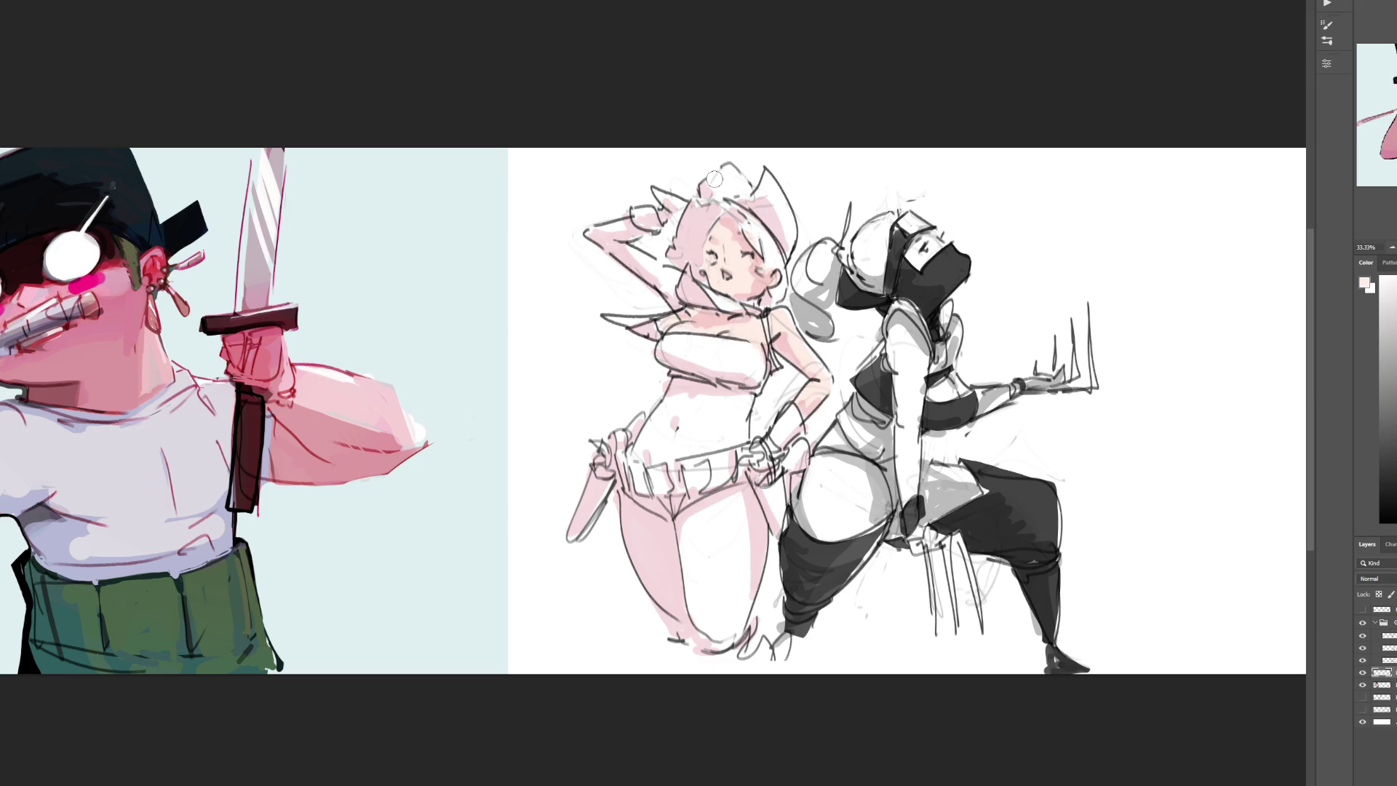
mouse_move(655, 268)
left_mouse_down()
mouse_move(668, 295)
mouse_move(612, 231)
mouse_move(648, 218)
left_mouse_up()
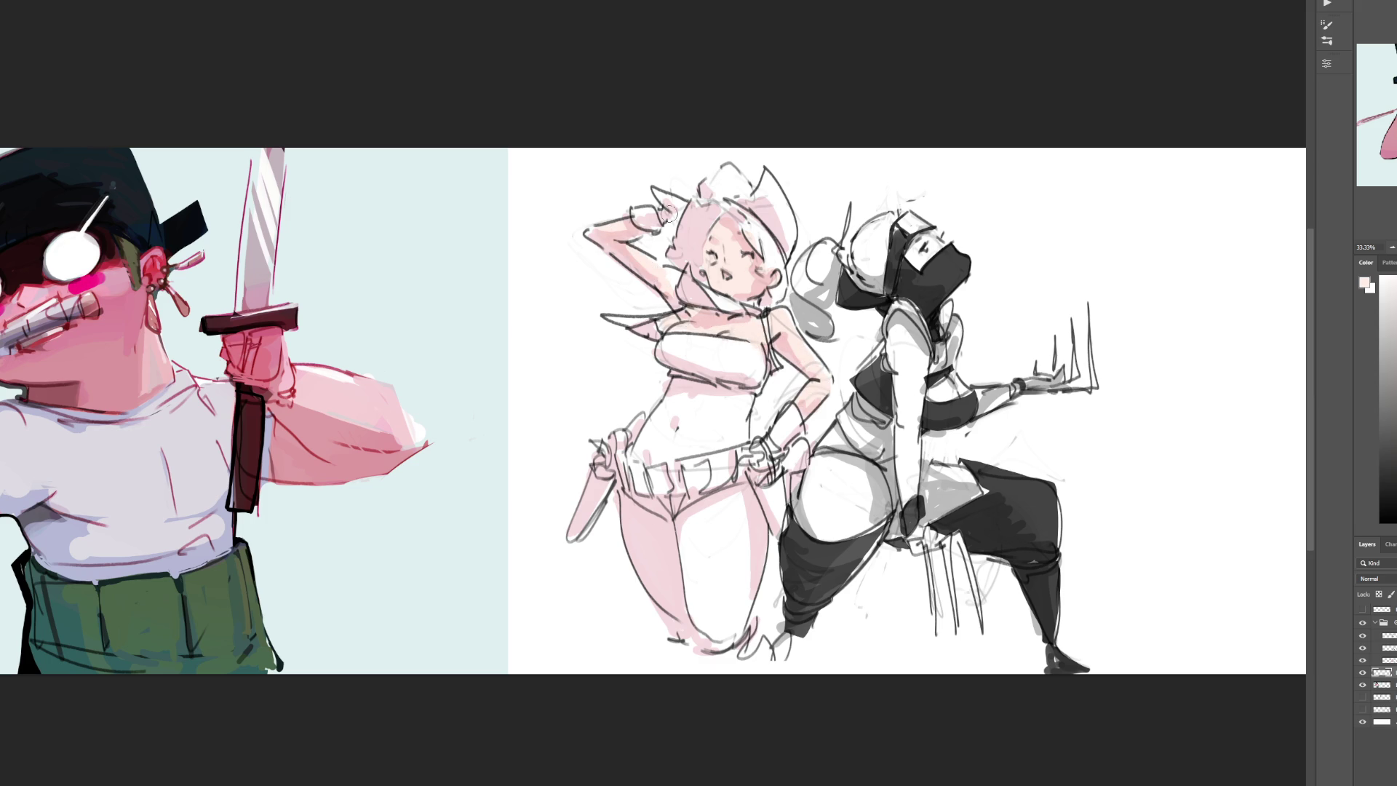
mouse_move(688, 390)
left_mouse_down()
mouse_move(640, 440)
mouse_move(728, 454)
mouse_move(693, 405)
mouse_move(742, 419)
mouse_move(737, 404)
left_mouse_up()
mouse_move(651, 509)
left_mouse_down()
mouse_move(625, 524)
mouse_move(684, 626)
mouse_move(655, 532)
mouse_move(750, 539)
mouse_move(723, 586)
mouse_move(732, 626)
mouse_move(747, 594)
left_mouse_up()
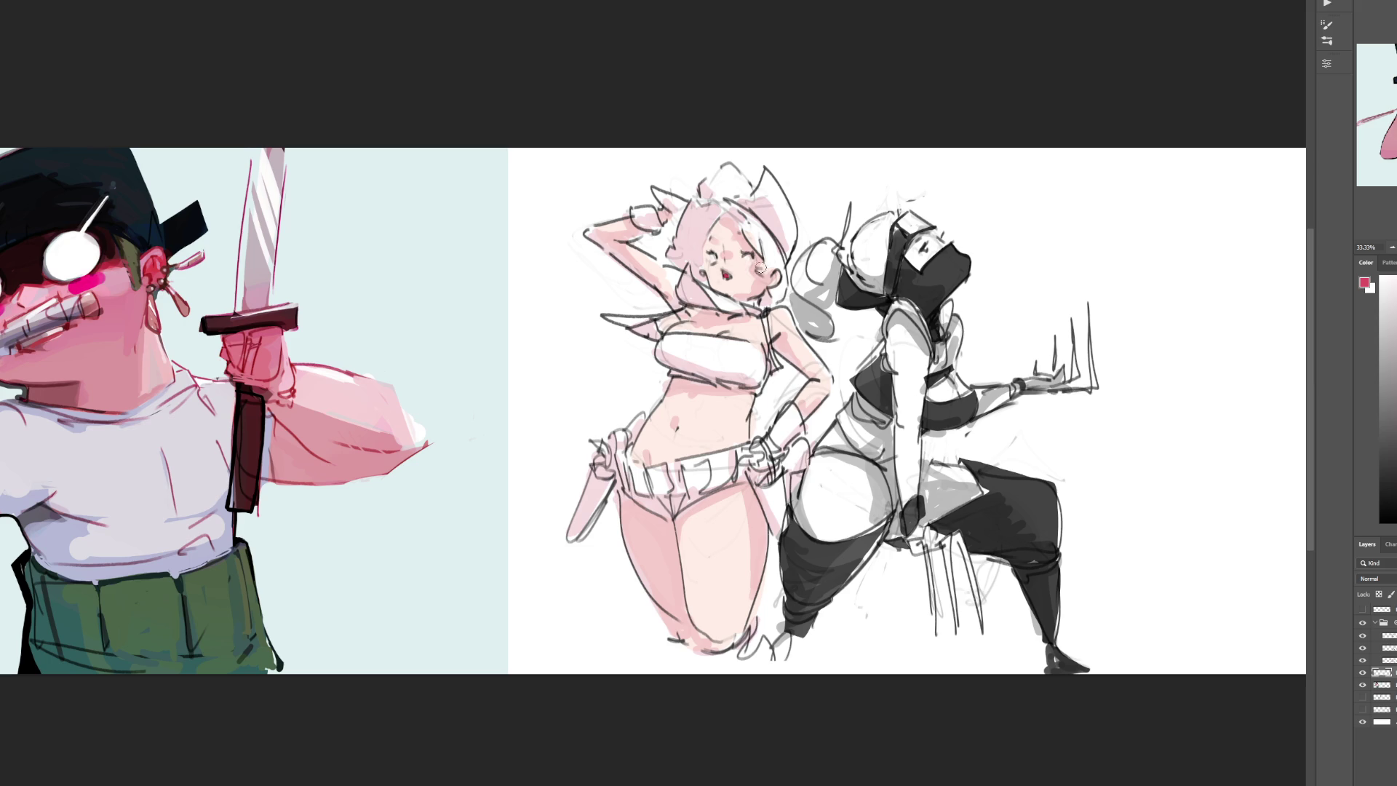
Step: Dab pink blush on both cheeks, sampling light and pinker skin tones from the face
left_click(714, 266)
left_click(746, 266)
left_click(742, 274, "alt")
left_click(747, 258, "alt")
Step: Paint orange-blonde over the girl's hair and a crimson bandana shape at her neck
mouse_move(718, 208)
left_mouse_down()
mouse_move(691, 226)
mouse_move(709, 207)
mouse_move(717, 218)
mouse_move(697, 273)
mouse_move(692, 236)
mouse_move(681, 266)
mouse_move(676, 240)
mouse_move(735, 207)
mouse_move(767, 269)
mouse_move(777, 248)
mouse_move(785, 280)
mouse_move(764, 302)
mouse_move(784, 282)
left_mouse_up()
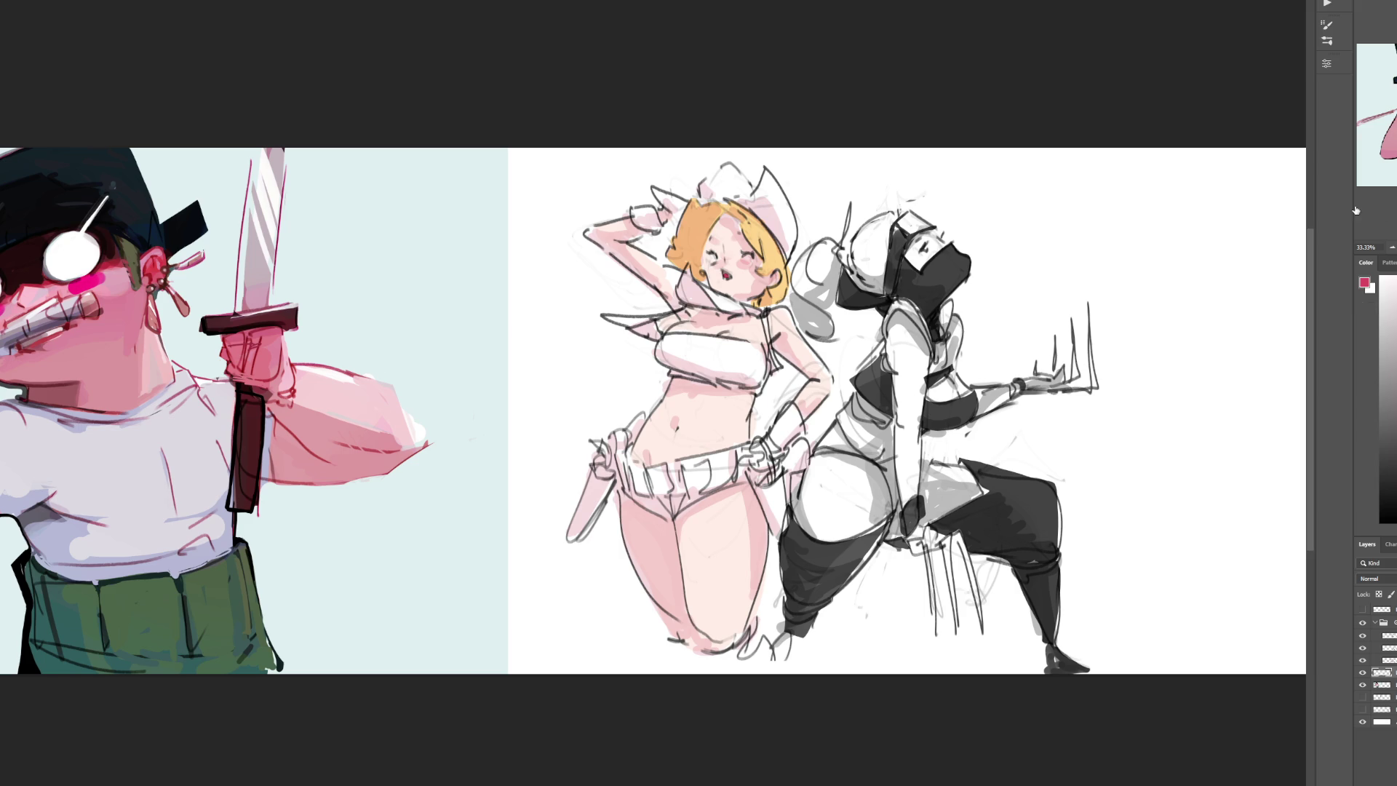
mouse_move(688, 269)
left_mouse_down()
mouse_move(698, 304)
mouse_move(691, 276)
mouse_move(712, 306)
mouse_move(690, 297)
mouse_move(762, 310)
mouse_move(749, 311)
left_mouse_up()
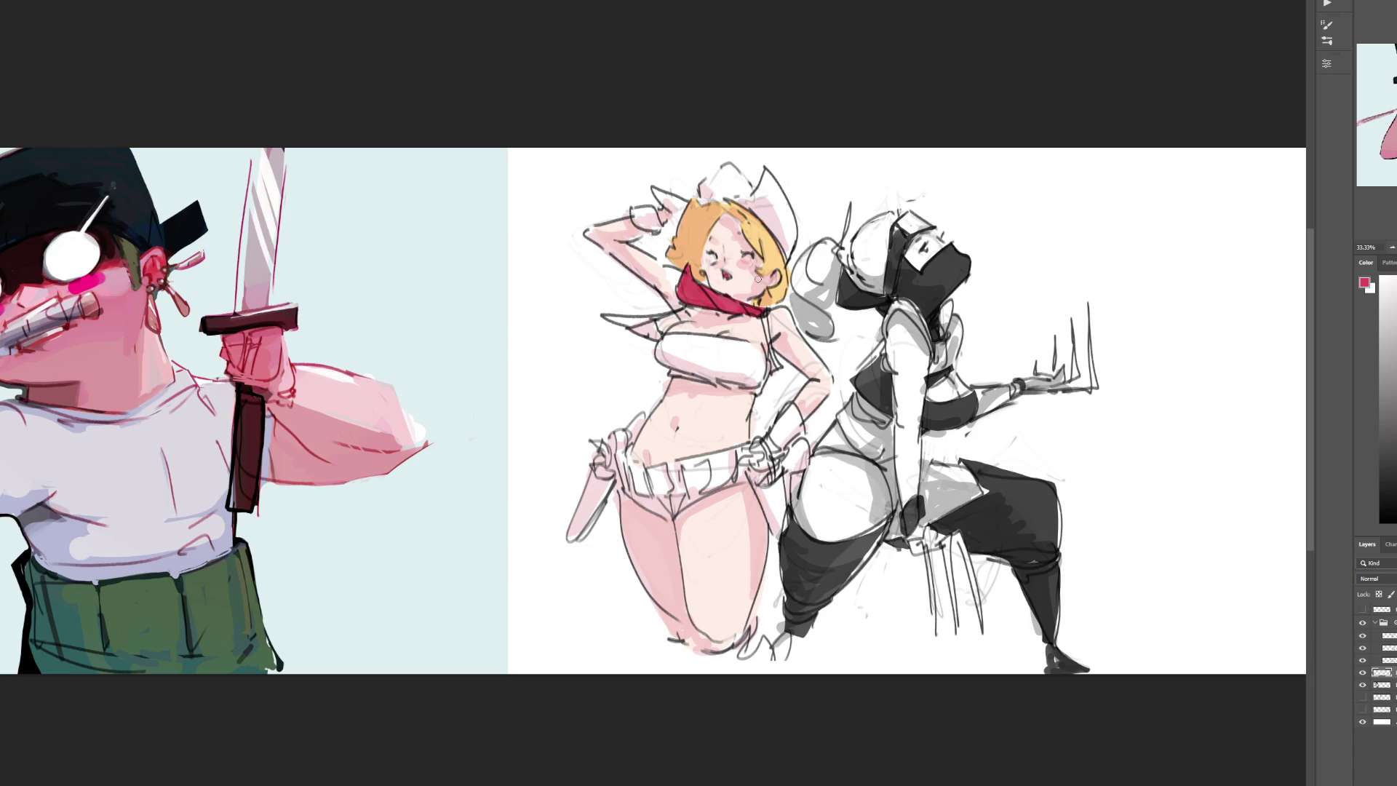
Step: Fill the bandana black and brush a black hat with two cat ears on her head
key("d")
left_click(716, 295)
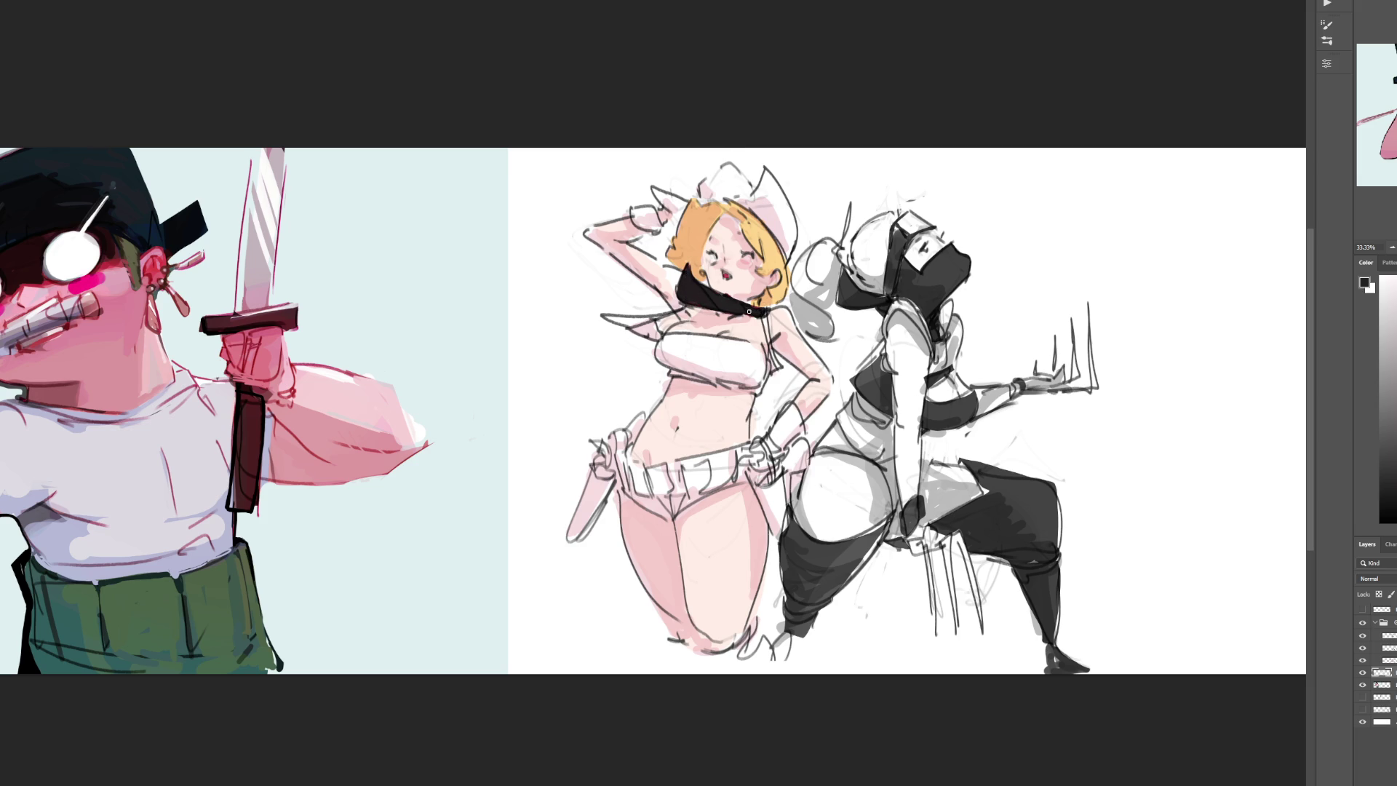
mouse_move(665, 207)
left_mouse_down()
mouse_move(653, 188)
mouse_move(684, 206)
mouse_move(680, 218)
mouse_move(659, 195)
mouse_move(678, 204)
left_mouse_up()
mouse_move(703, 201)
left_mouse_down()
mouse_move(704, 179)
mouse_move(735, 166)
mouse_move(756, 202)
mouse_move(707, 198)
mouse_move(724, 175)
mouse_move(713, 191)
mouse_move(750, 193)
mouse_move(734, 175)
mouse_move(741, 191)
left_mouse_up()
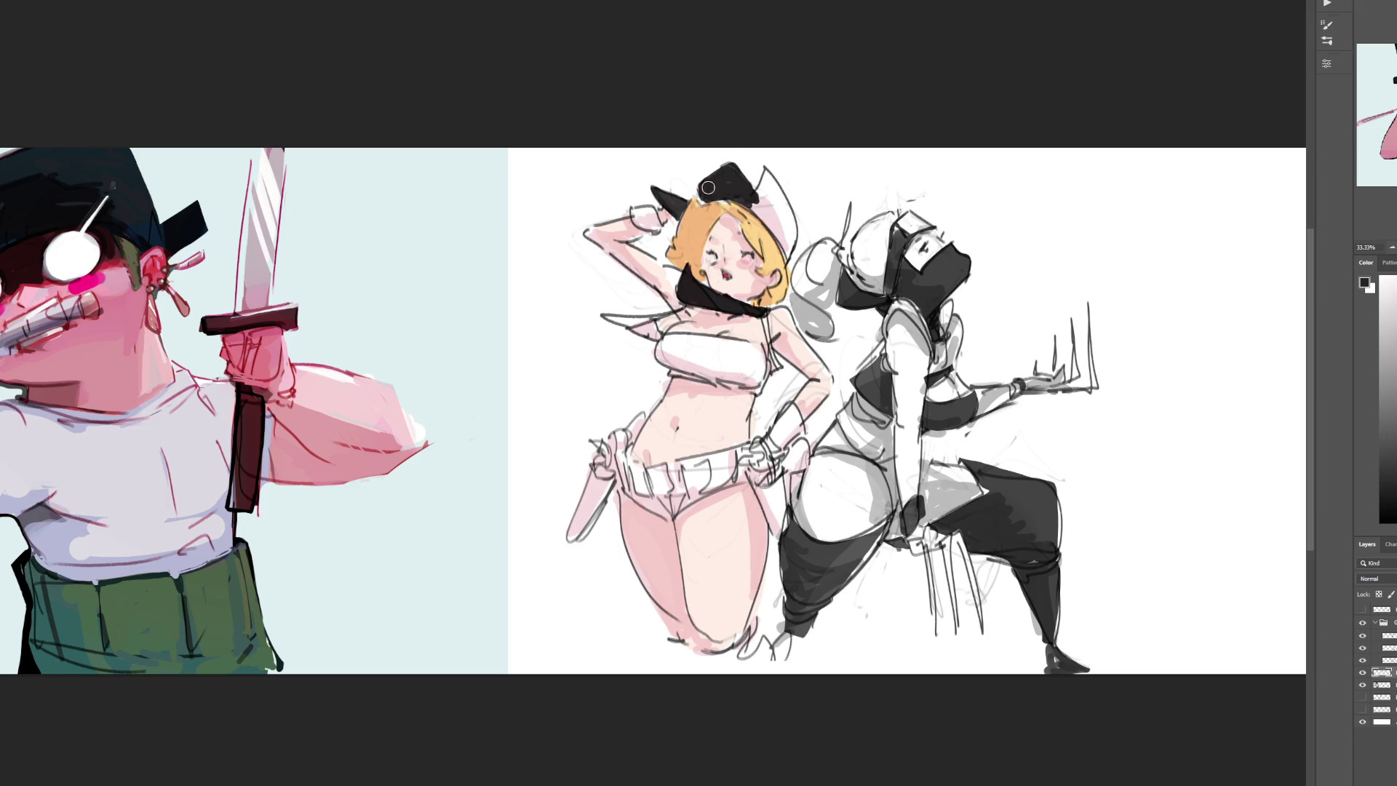
mouse_move(789, 248)
left_mouse_down()
mouse_move(753, 205)
mouse_move(770, 175)
mouse_move(794, 228)
mouse_move(768, 174)
mouse_move(756, 203)
left_mouse_up()
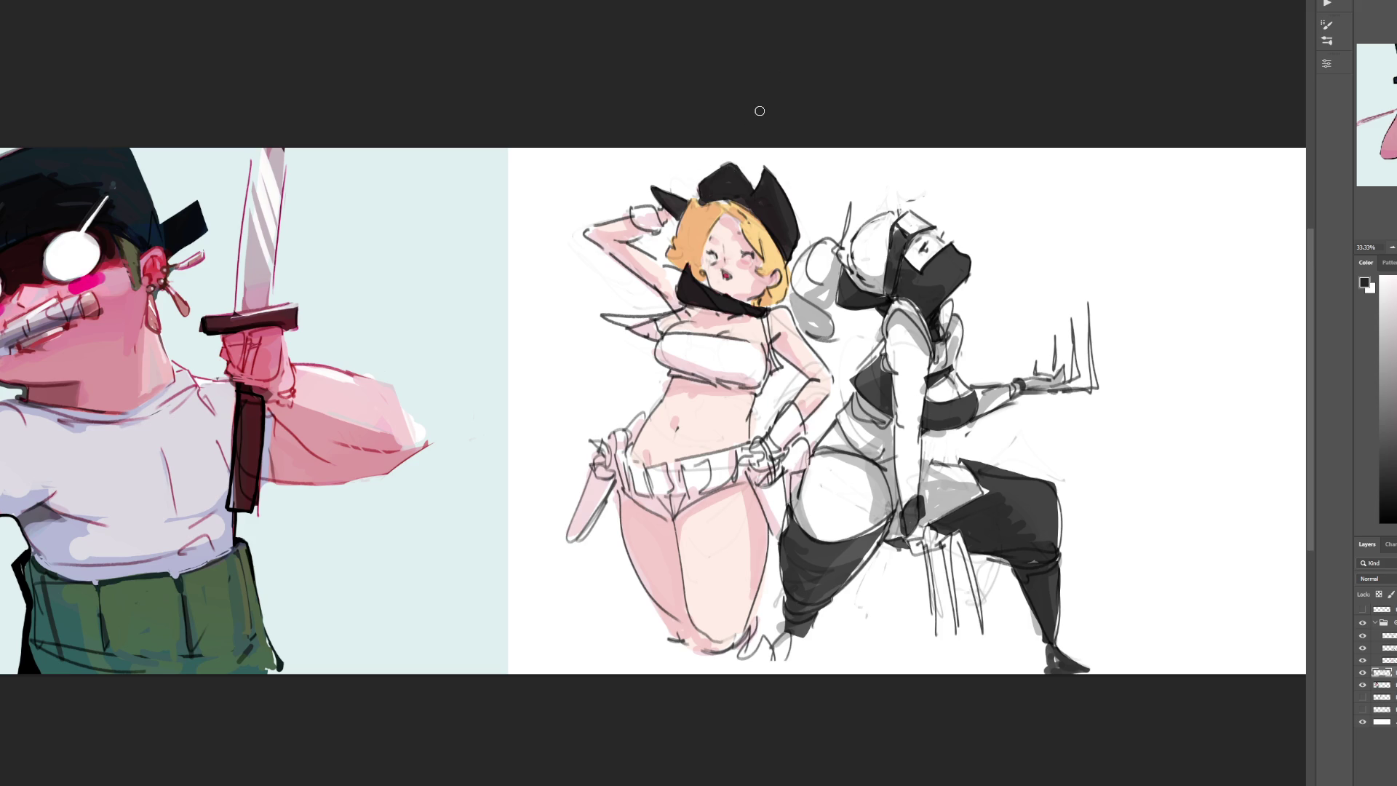
Step: Paint a black glove on the raised hand and a black wristband on the hip hand
mouse_move(632, 208)
left_mouse_down()
mouse_move(642, 227)
mouse_move(647, 211)
mouse_move(655, 225)
mouse_move(665, 214)
left_mouse_up()
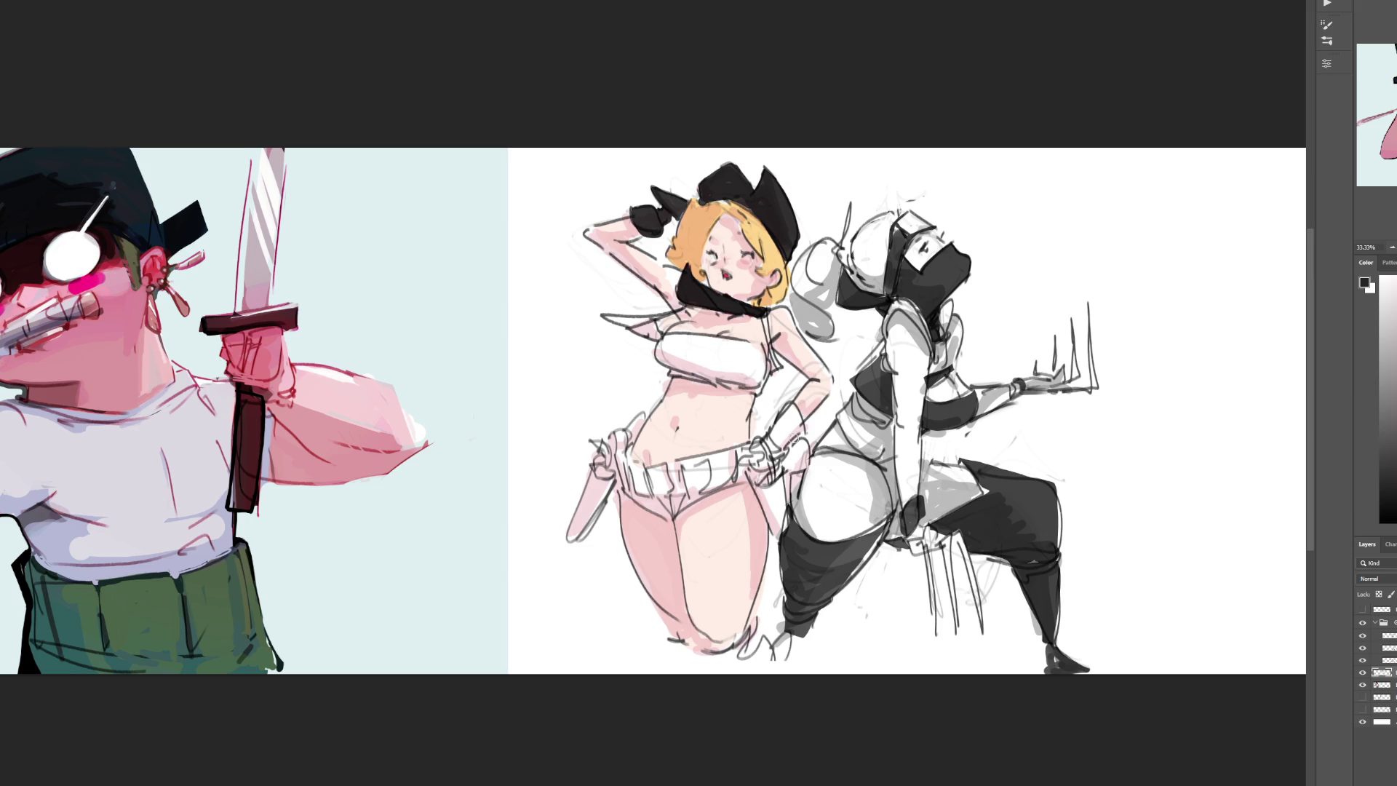
mouse_move(769, 435)
left_mouse_down()
mouse_move(778, 453)
mouse_move(784, 411)
mouse_move(801, 426)
mouse_move(779, 441)
mouse_move(790, 435)
left_mouse_up()
left_click(1388, 453)
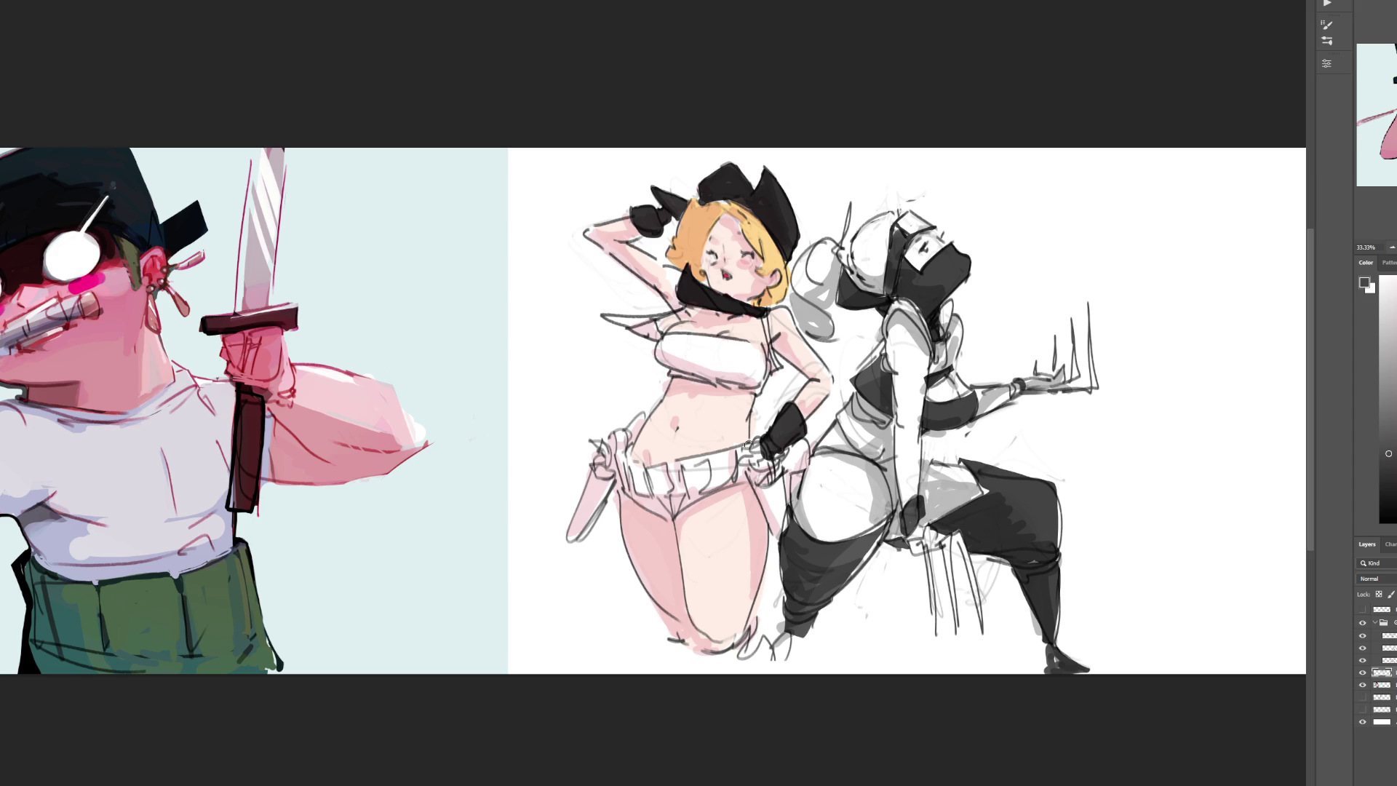
Step: Paint black holsters on both hips, a holster strap at the belt, and dark buckle marks
mouse_move(625, 491)
left_mouse_down()
mouse_move(664, 515)
mouse_move(684, 501)
mouse_move(670, 497)
mouse_move(691, 501)
mouse_move(675, 513)
mouse_move(712, 488)
mouse_move(684, 513)
mouse_move(735, 483)
mouse_move(778, 540)
left_mouse_up()
mouse_move(757, 481)
left_mouse_down()
mouse_move(778, 487)
mouse_move(775, 531)
mouse_move(783, 509)
mouse_move(786, 521)
left_mouse_up()
left_click_drag(753, 445, 773, 477)
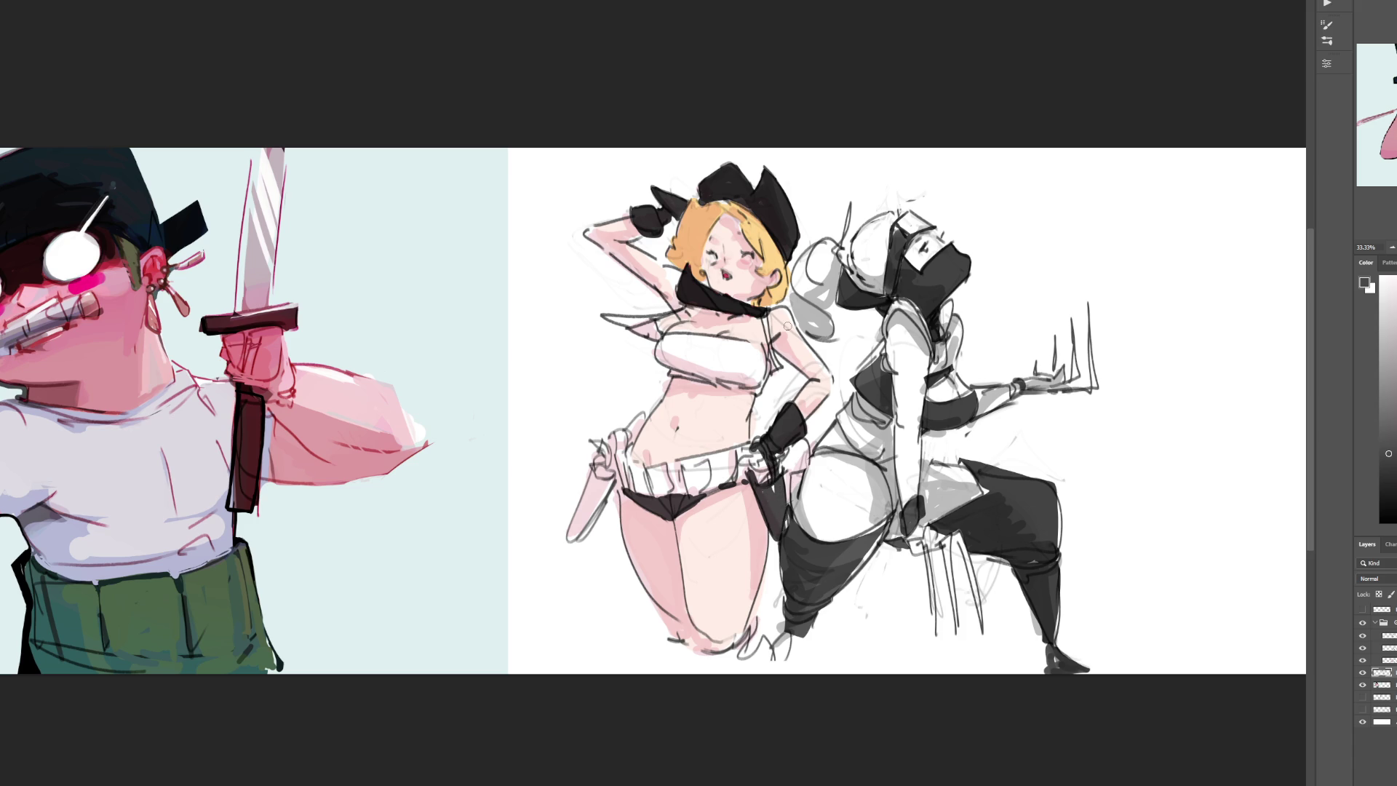
mouse_move(620, 431)
left_mouse_down()
mouse_move(624, 447)
mouse_move(593, 480)
mouse_move(613, 486)
mouse_move(583, 530)
mouse_move(595, 477)
left_mouse_up()
mouse_move(575, 537)
left_mouse_down()
mouse_move(593, 504)
mouse_move(580, 529)
left_mouse_up()
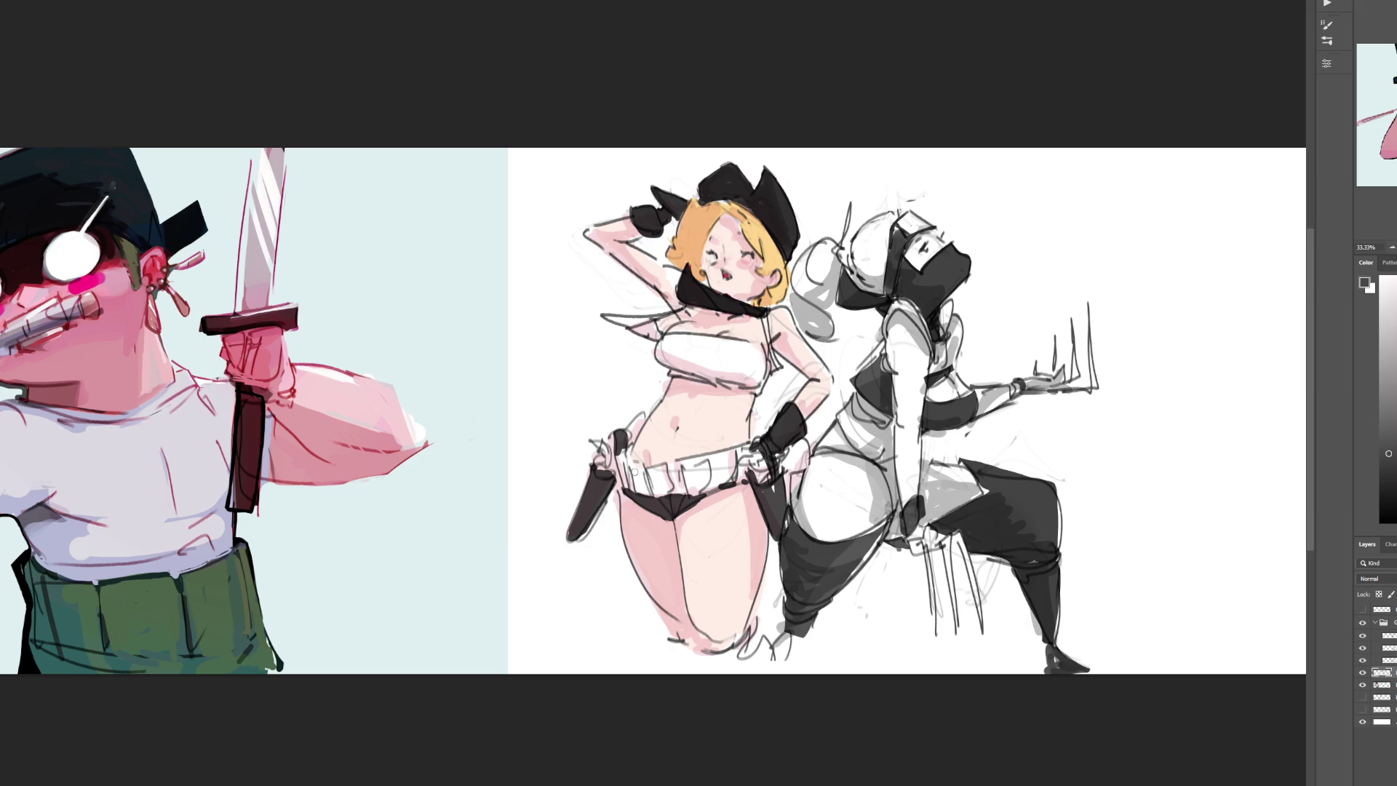
mouse_move(629, 467)
left_mouse_down()
mouse_move(630, 484)
mouse_move(626, 453)
mouse_move(657, 488)
mouse_move(671, 470)
mouse_move(686, 495)
left_mouse_up()
left_click_drag(713, 459, 734, 477)
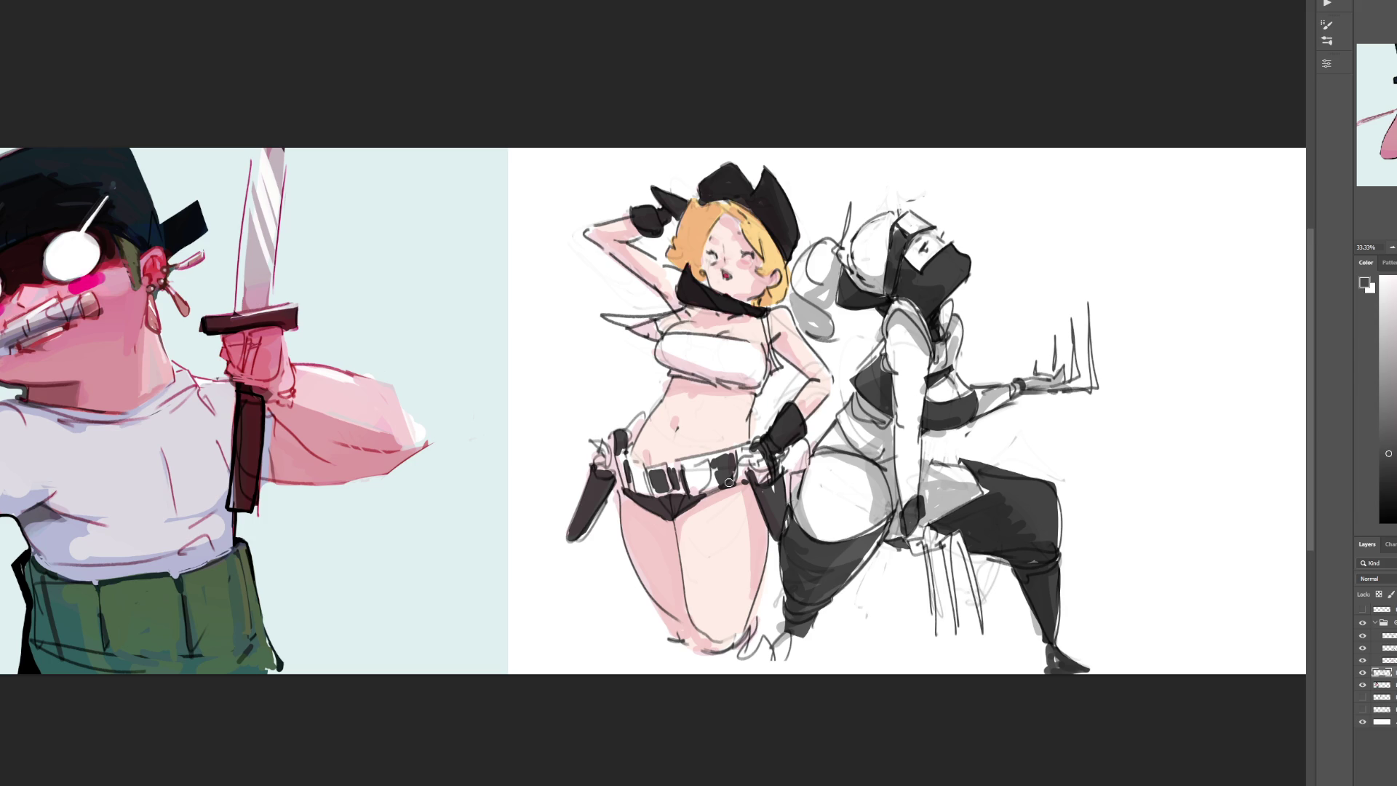
Step: Paint black straps under the raised arm and down the top, closing the scarf gap
left_click(688, 287)
mouse_move(603, 316)
left_mouse_down()
mouse_move(664, 337)
mouse_move(644, 320)
left_mouse_up()
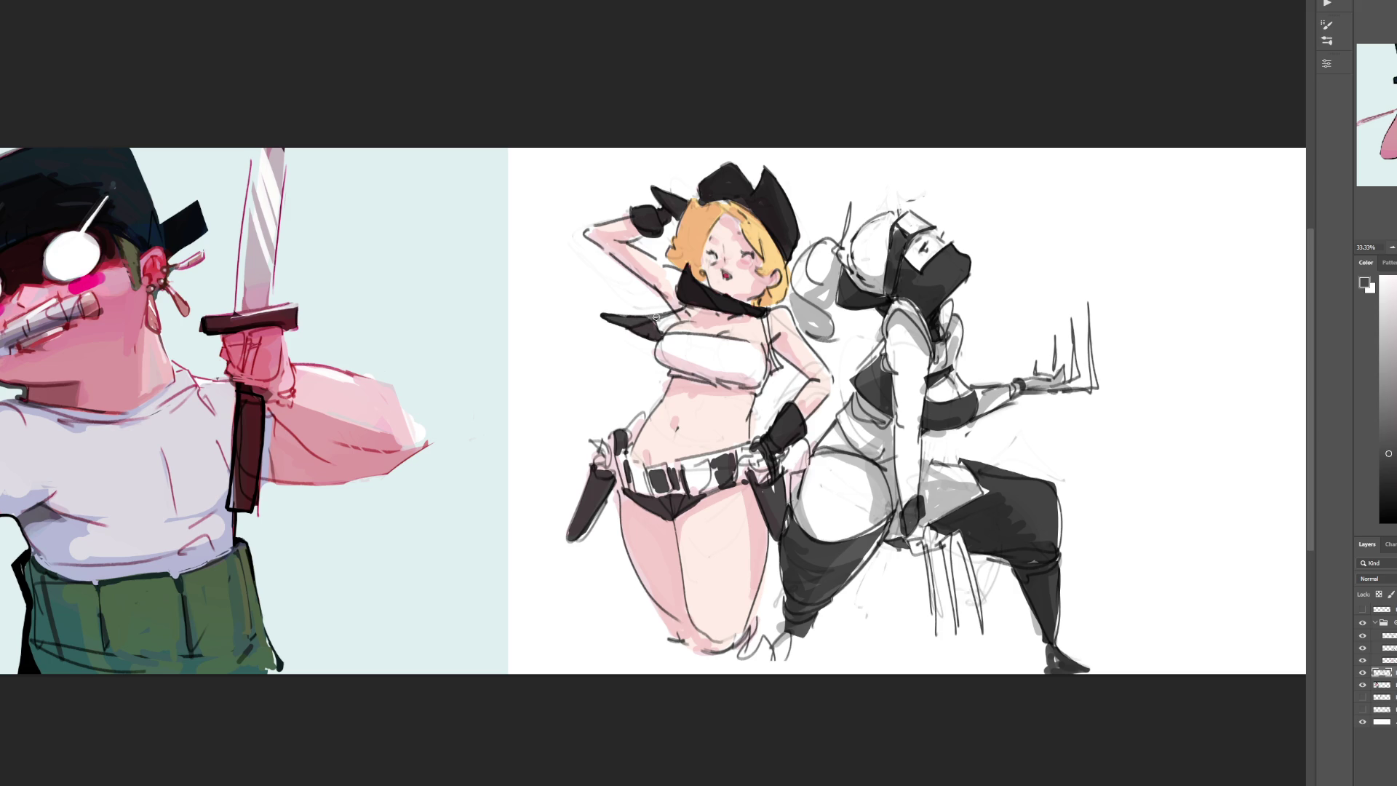
left_click_drag(764, 315, 775, 373)
Step: Add white highlights over the belt and hip by the glove, then pick a dark mauve-grey
left_click_drag(1389, 454, 1390, 275)
left_click_drag(662, 477, 684, 491)
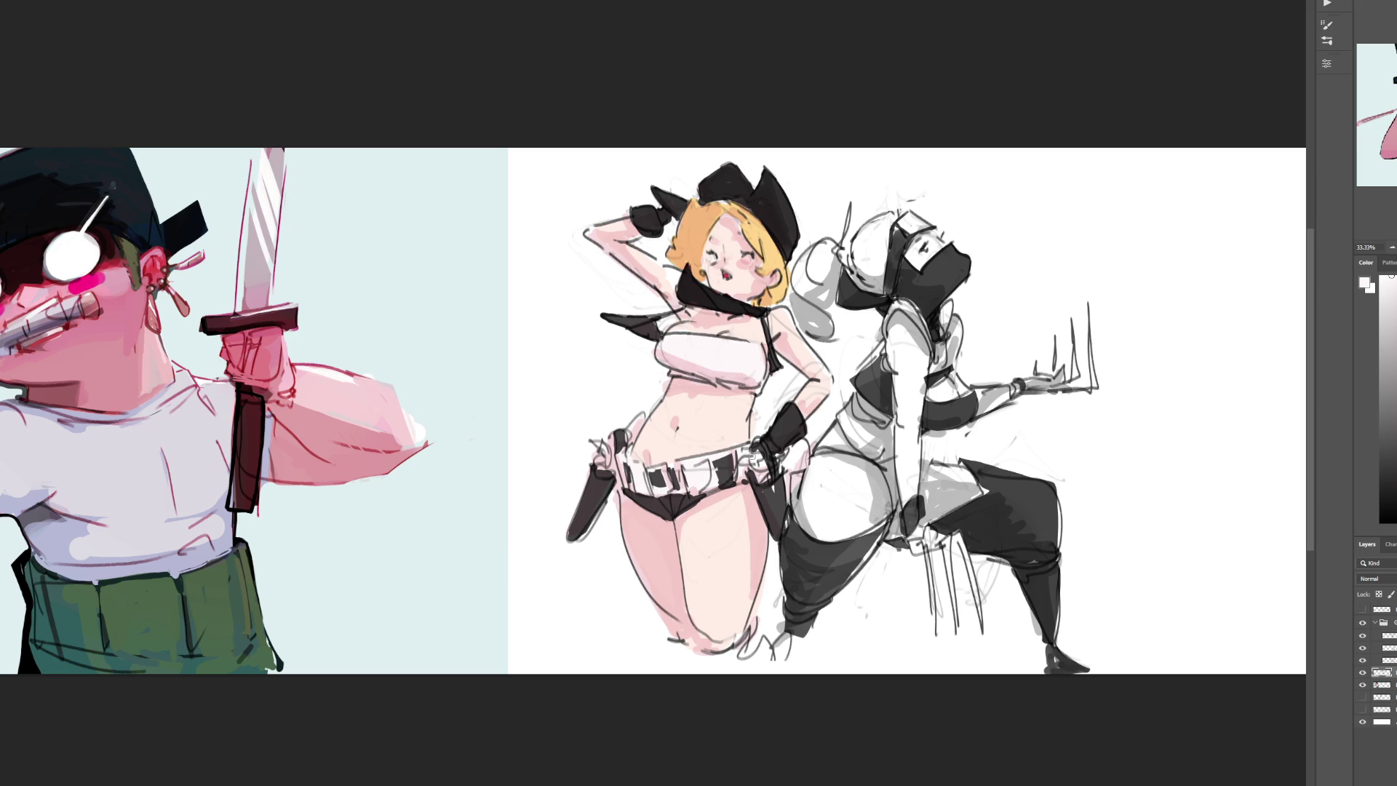
left_click_drag(788, 464, 795, 447)
left_click(794, 451, "alt")
Step: Add a new layer and paint dark mauve accents on the hip and holster strap
key("ctrl+shift+alt+n")
mouse_move(776, 450)
left_mouse_down()
mouse_move(789, 466)
mouse_move(806, 441)
left_mouse_up()
left_click_drag(644, 413, 627, 444)
left_click_drag(786, 471, 809, 444)
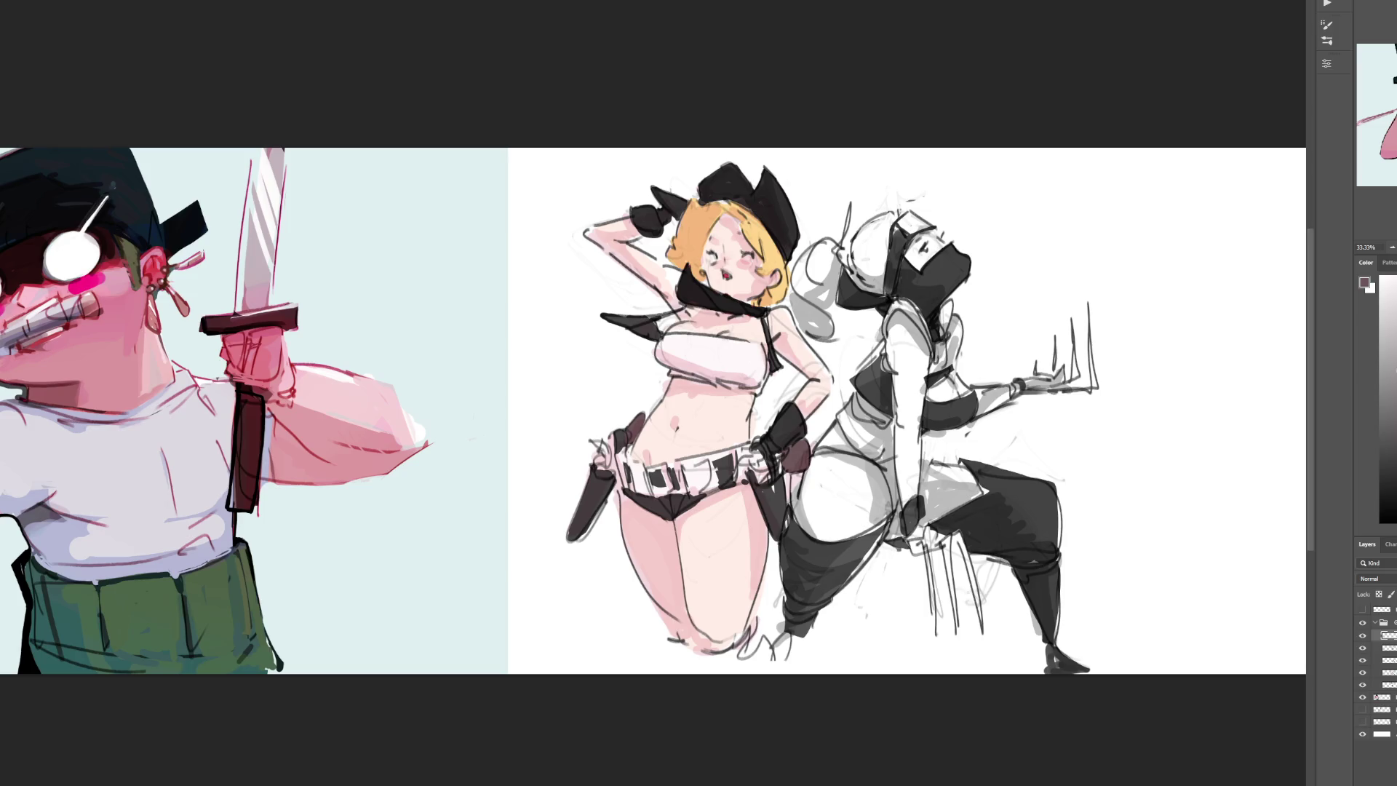
Step: On the Multiply shading layer, repaint the belt end over the holster in a lighter colour
left_click(1396, 380)
left_click(1387, 673)
key("x")
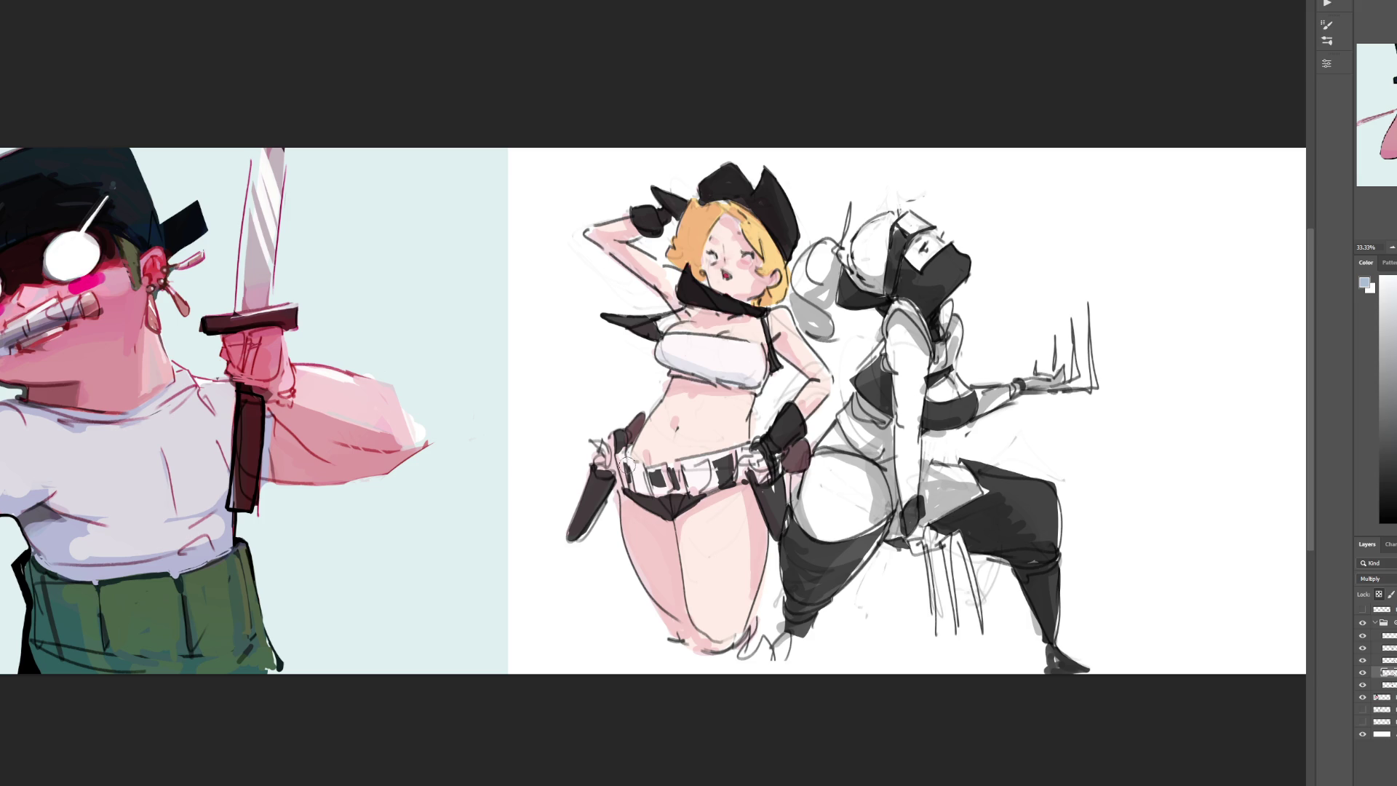
left_click_drag(610, 436, 615, 462)
Step: Set the group's first layer to Multiply blending and pick a grey shading colour
left_click(1389, 246)
left_click(1390, 246)
left_click(1389, 246)
left_click(1390, 246)
left_click(1390, 246)
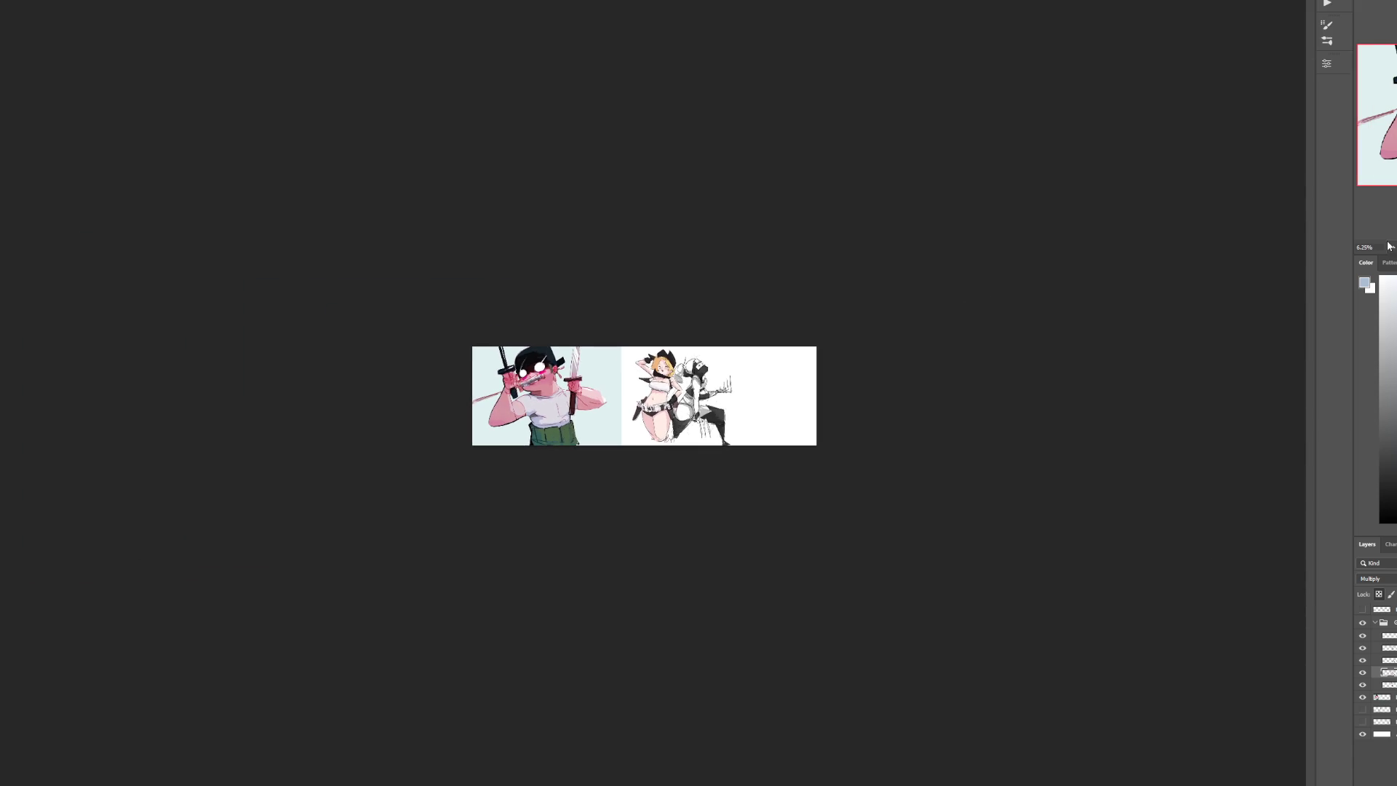
left_click(1389, 246)
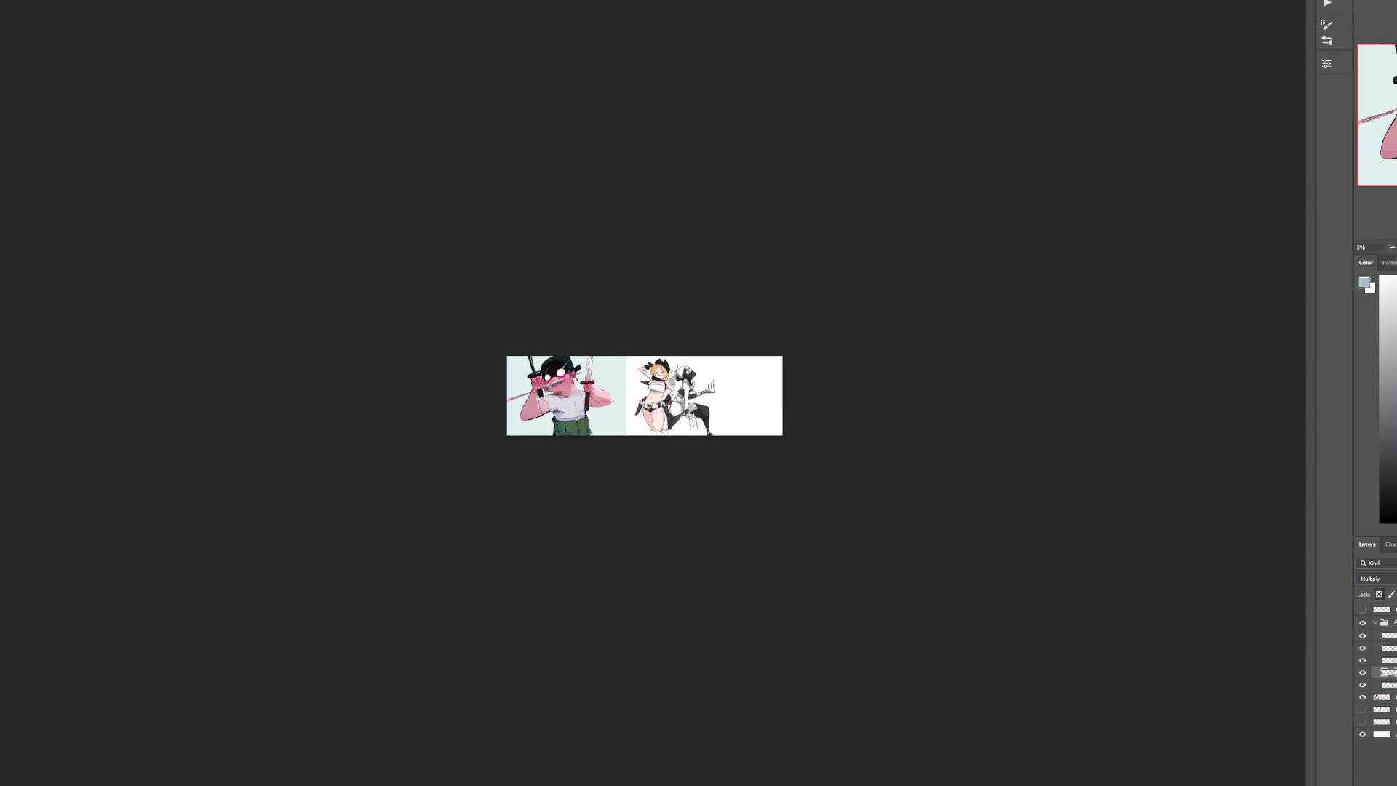
key("ctrl+plus")
key("ctrl+plus")
key("ctrl+plus")
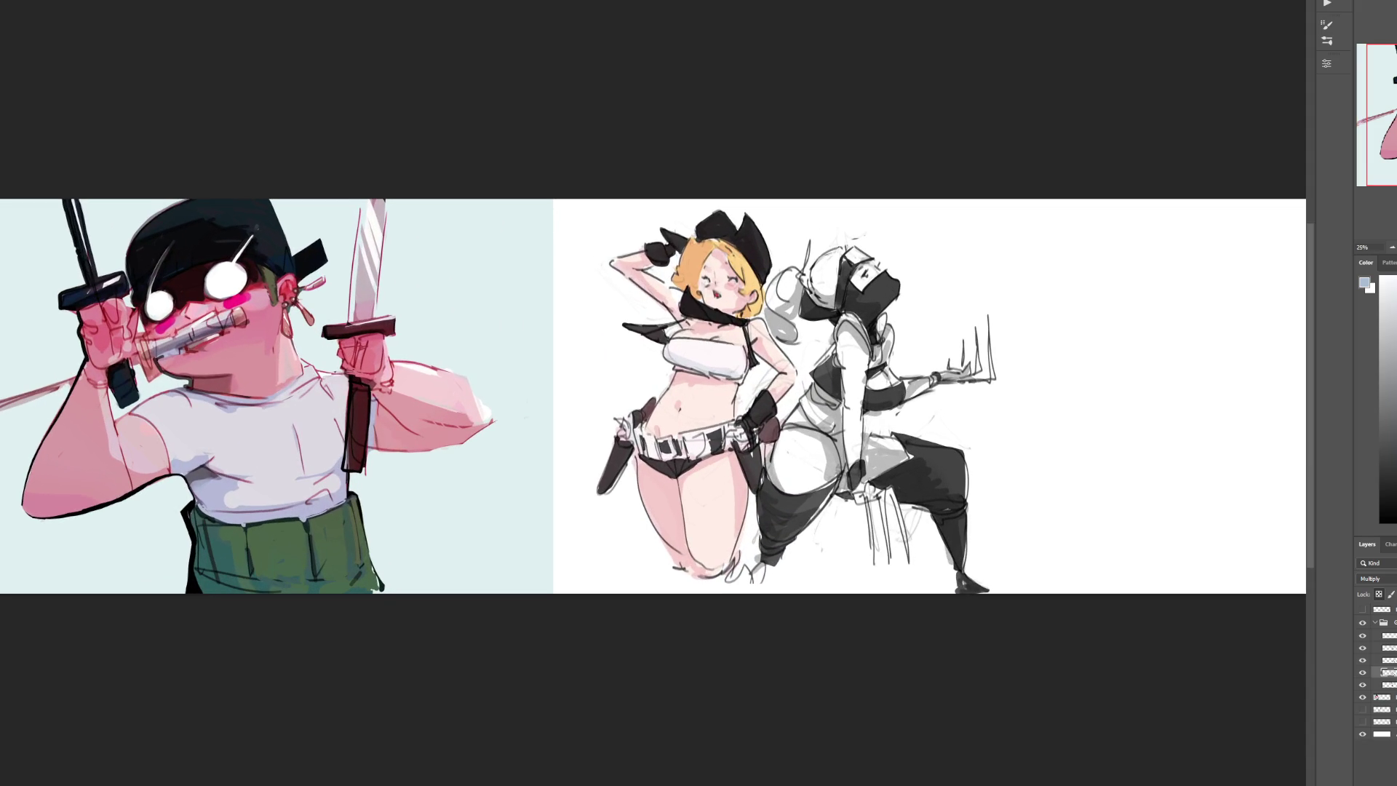
left_click(1385, 623)
left_click(1386, 635)
key("alt+shift+m")
left_click(1395, 349)
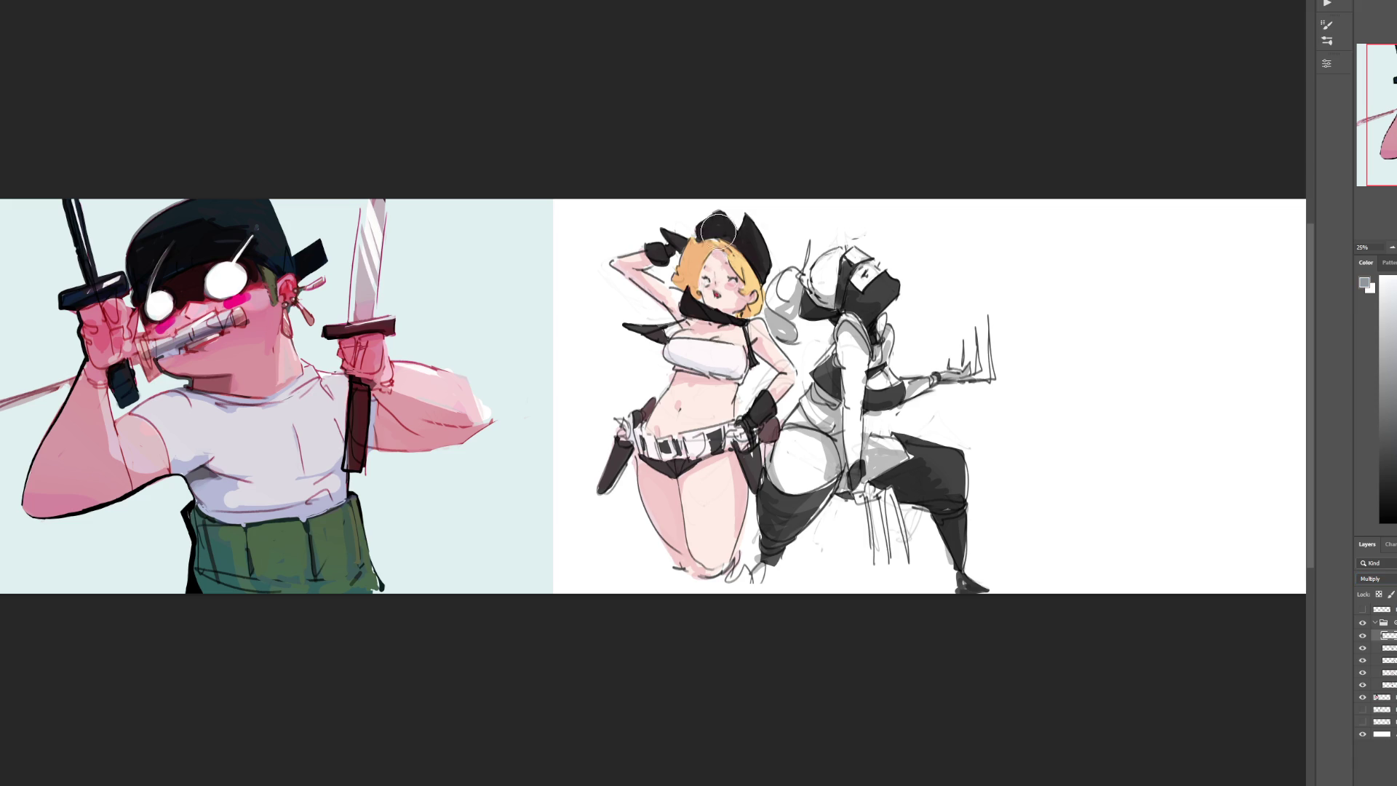
Step: Brush grey shadow down the girl's face, torso, belly, thighs and right leg
left_click_drag(717, 221, 709, 378)
left_click_drag(717, 313, 710, 436)
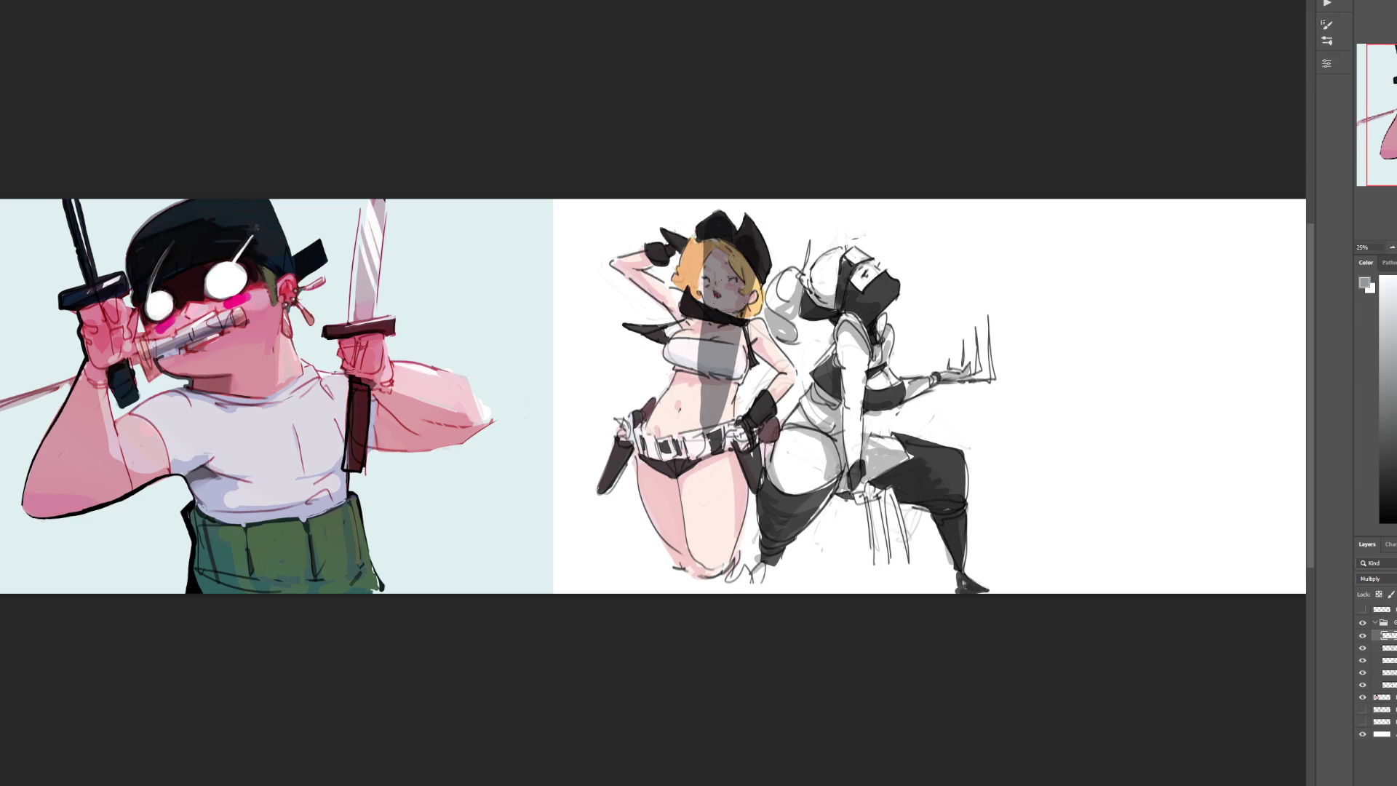
left_click_drag(706, 379, 707, 510)
mouse_move(707, 375)
left_mouse_down()
mouse_move(666, 466)
mouse_move(663, 538)
mouse_move(640, 495)
mouse_move(680, 542)
left_mouse_up()
mouse_move(705, 557)
left_mouse_down()
mouse_move(742, 429)
mouse_move(735, 568)
mouse_move(746, 437)
mouse_move(772, 422)
mouse_move(757, 481)
mouse_move(720, 410)
mouse_move(739, 357)
mouse_move(677, 425)
mouse_move(655, 408)
mouse_move(666, 419)
mouse_move(635, 420)
mouse_move(602, 487)
mouse_move(630, 440)
mouse_move(621, 423)
left_mouse_up()
Step: With a smaller brush, shade the arm, the raised arm, the fist and the scarf grey
key("bracketleft")
key("bracketleft")
key("bracketleft")
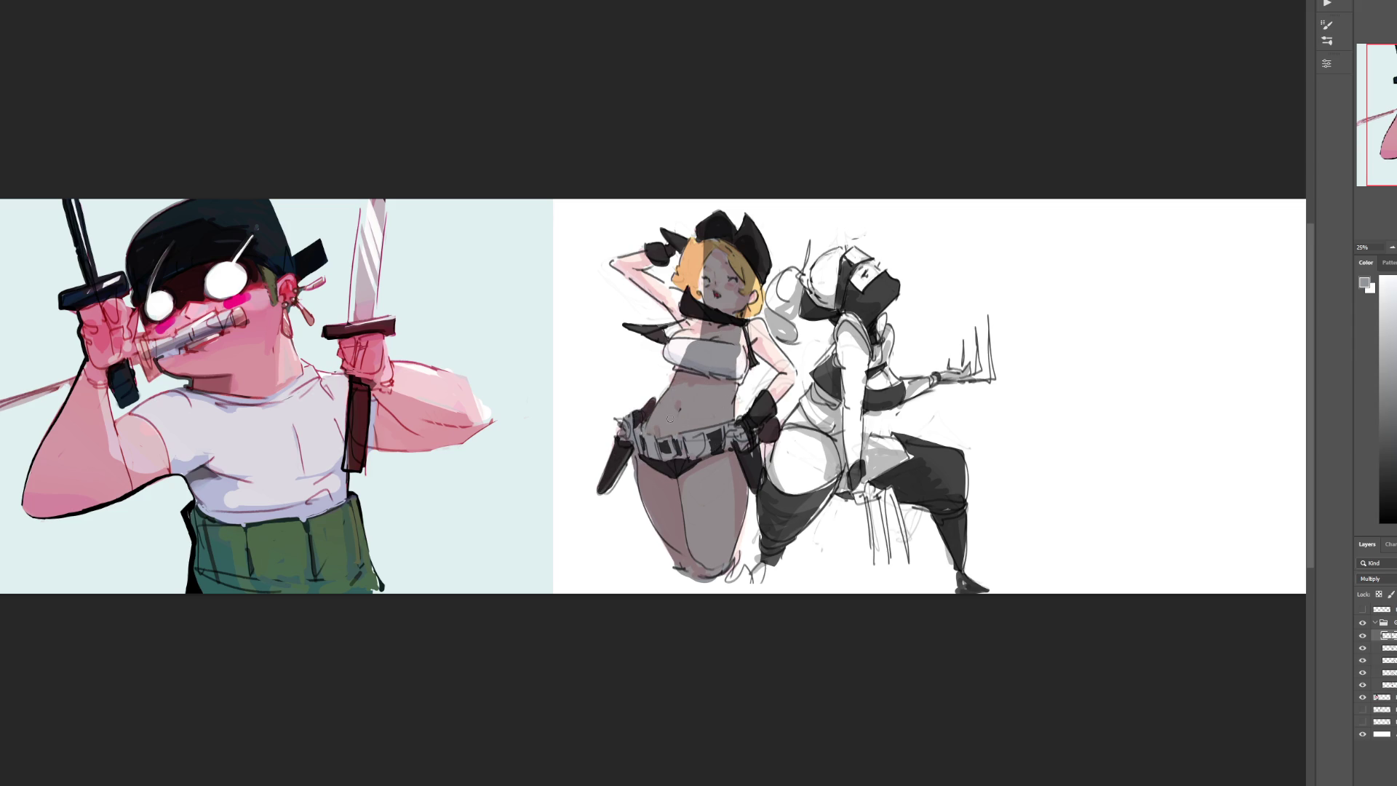
mouse_move(767, 405)
left_mouse_down()
mouse_move(785, 367)
mouse_move(757, 324)
mouse_move(784, 371)
mouse_move(744, 335)
mouse_move(742, 378)
mouse_move(745, 349)
left_mouse_up()
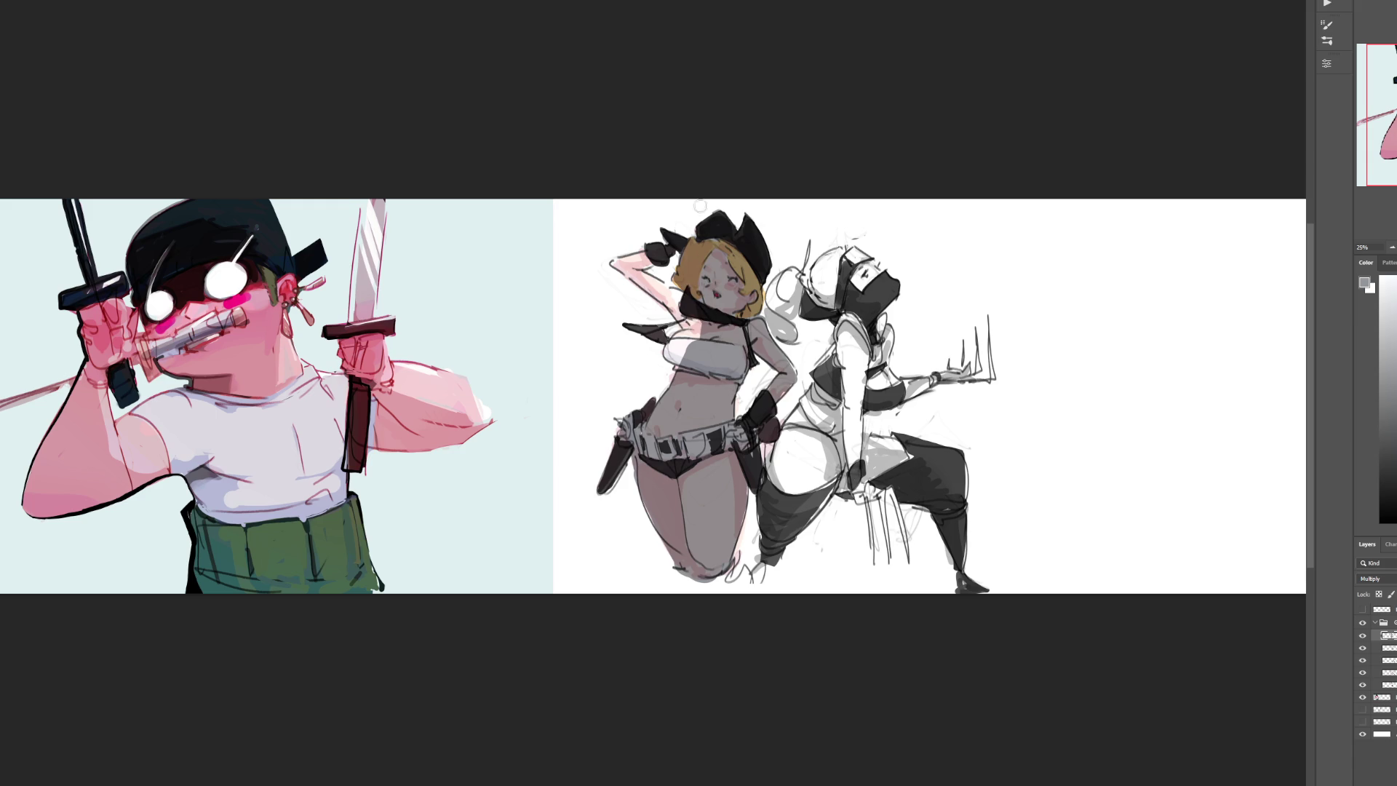
mouse_move(620, 271)
left_mouse_down()
mouse_move(700, 301)
mouse_move(630, 270)
mouse_move(666, 255)
left_mouse_up()
mouse_move(680, 312)
left_mouse_down()
mouse_move(695, 311)
mouse_move(673, 356)
mouse_move(651, 331)
mouse_move(668, 329)
left_mouse_up()
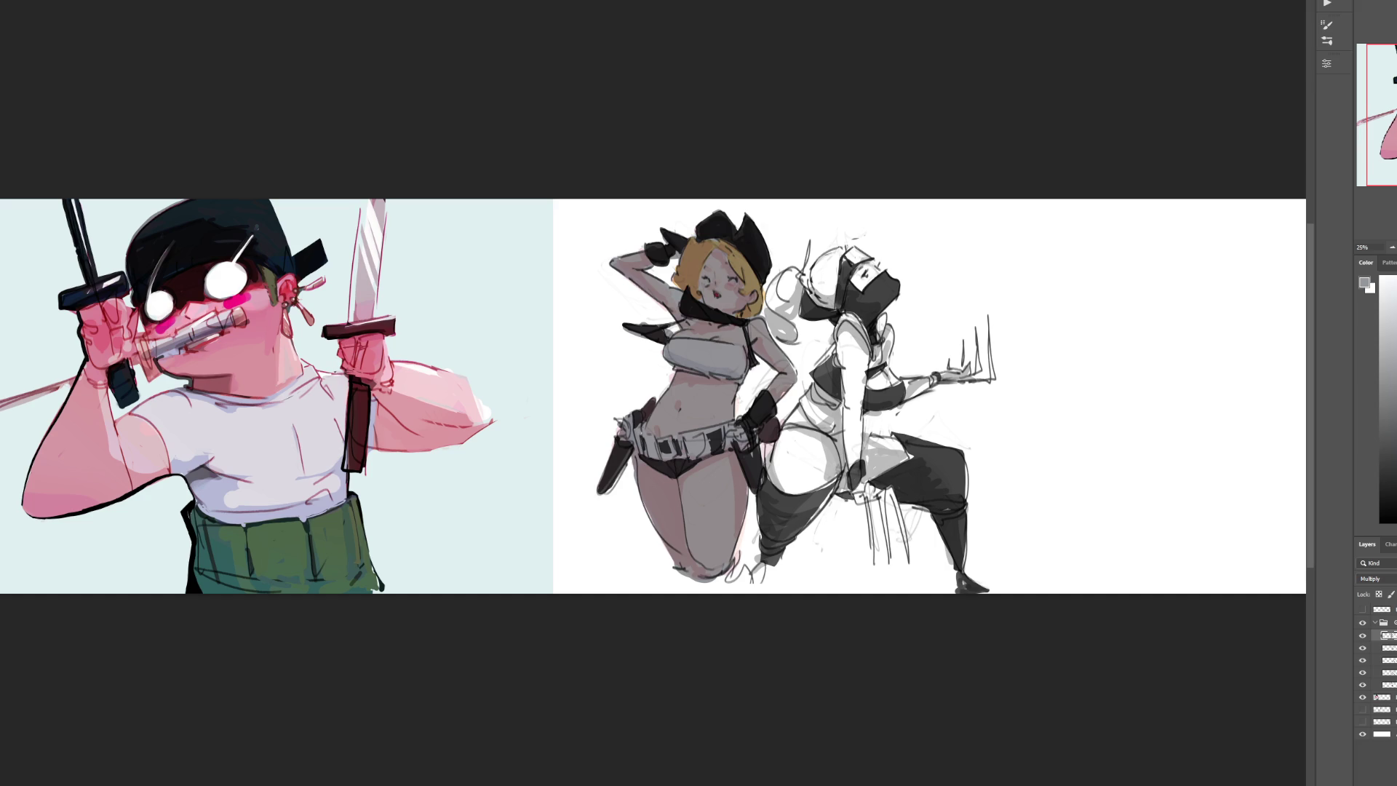
Step: Duplicate the shading layer, lock its transparency, and tint the cowgirl's hair and body orange-brown
key("ctrl+j")
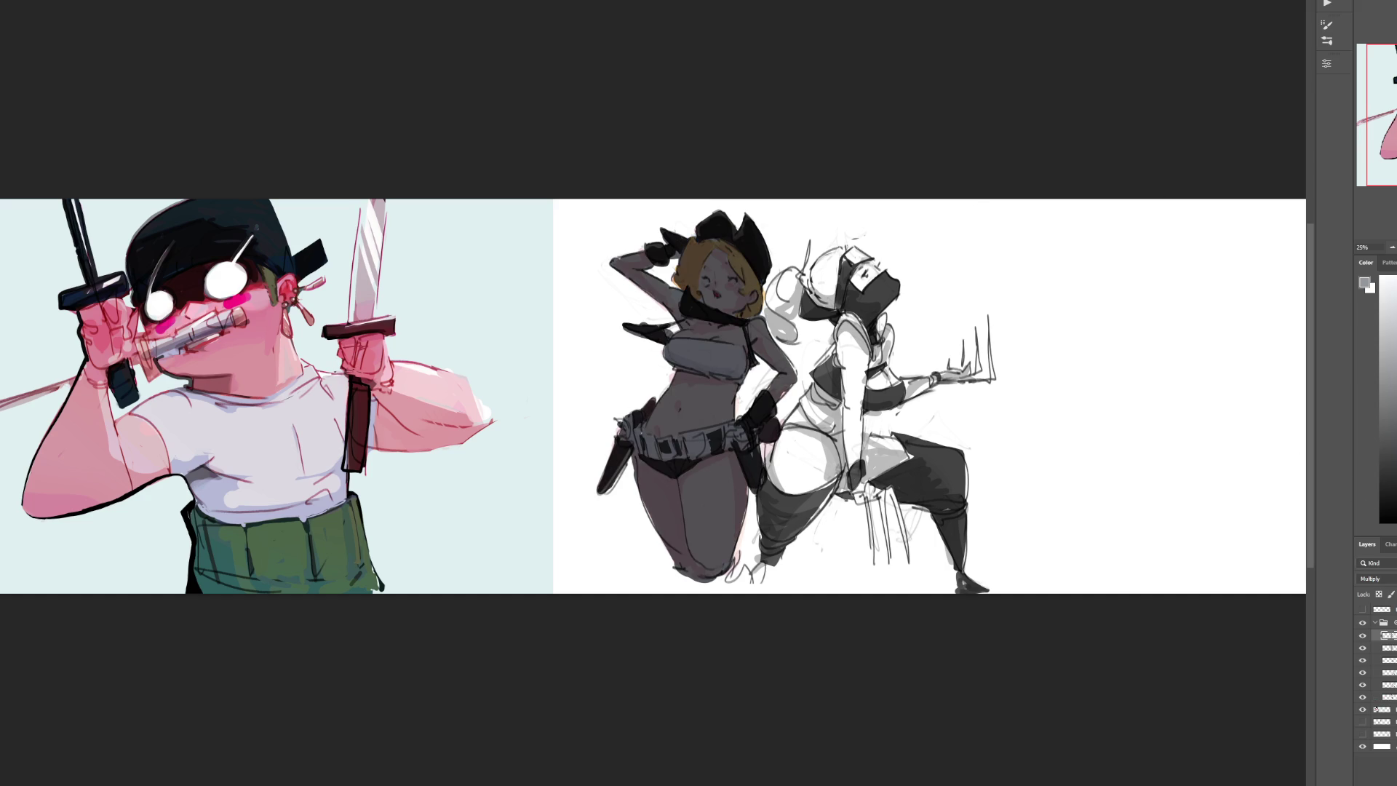
key("slash")
scroll(1376, 578, "down", 9)
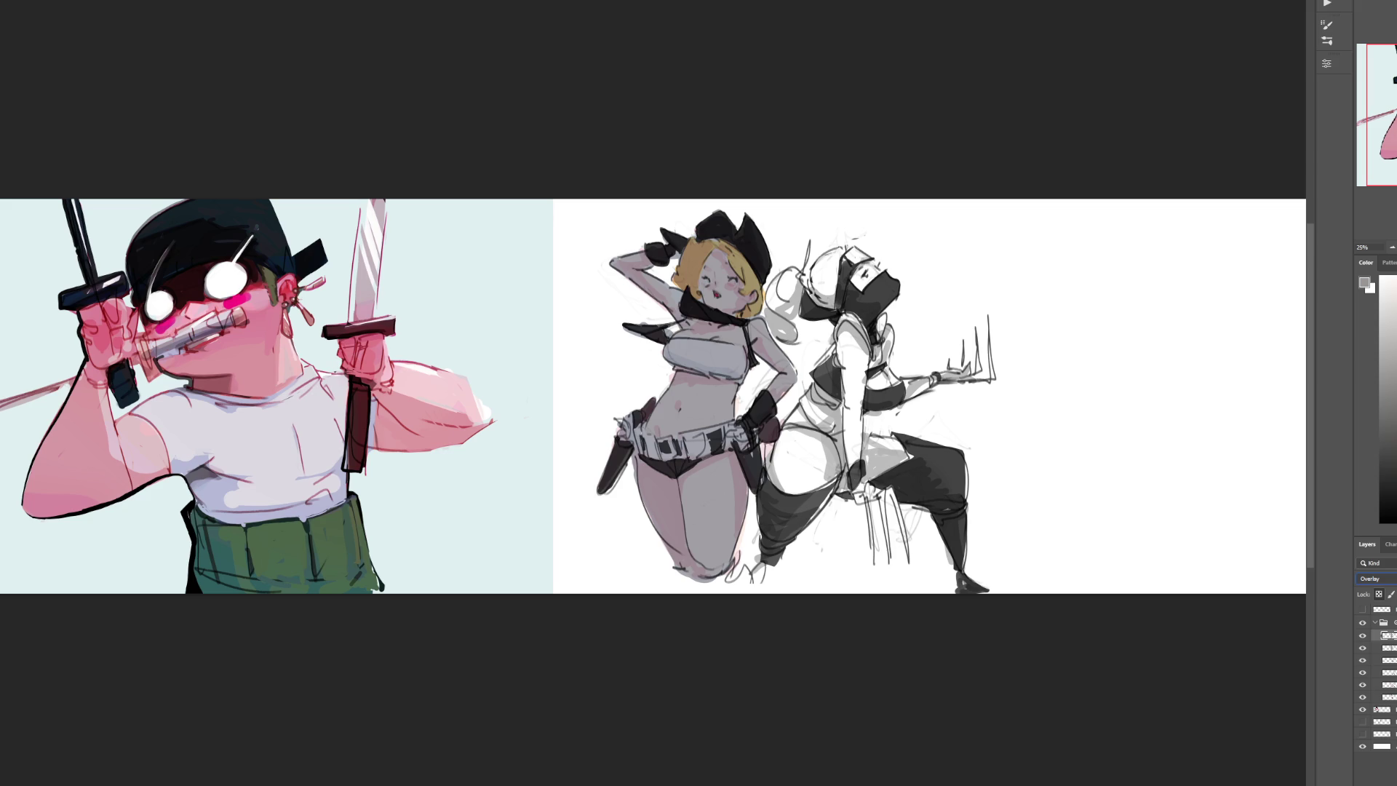
left_click(842, 291, "alt")
mouse_move(728, 262)
left_mouse_down()
mouse_move(699, 313)
mouse_move(698, 568)
left_mouse_up()
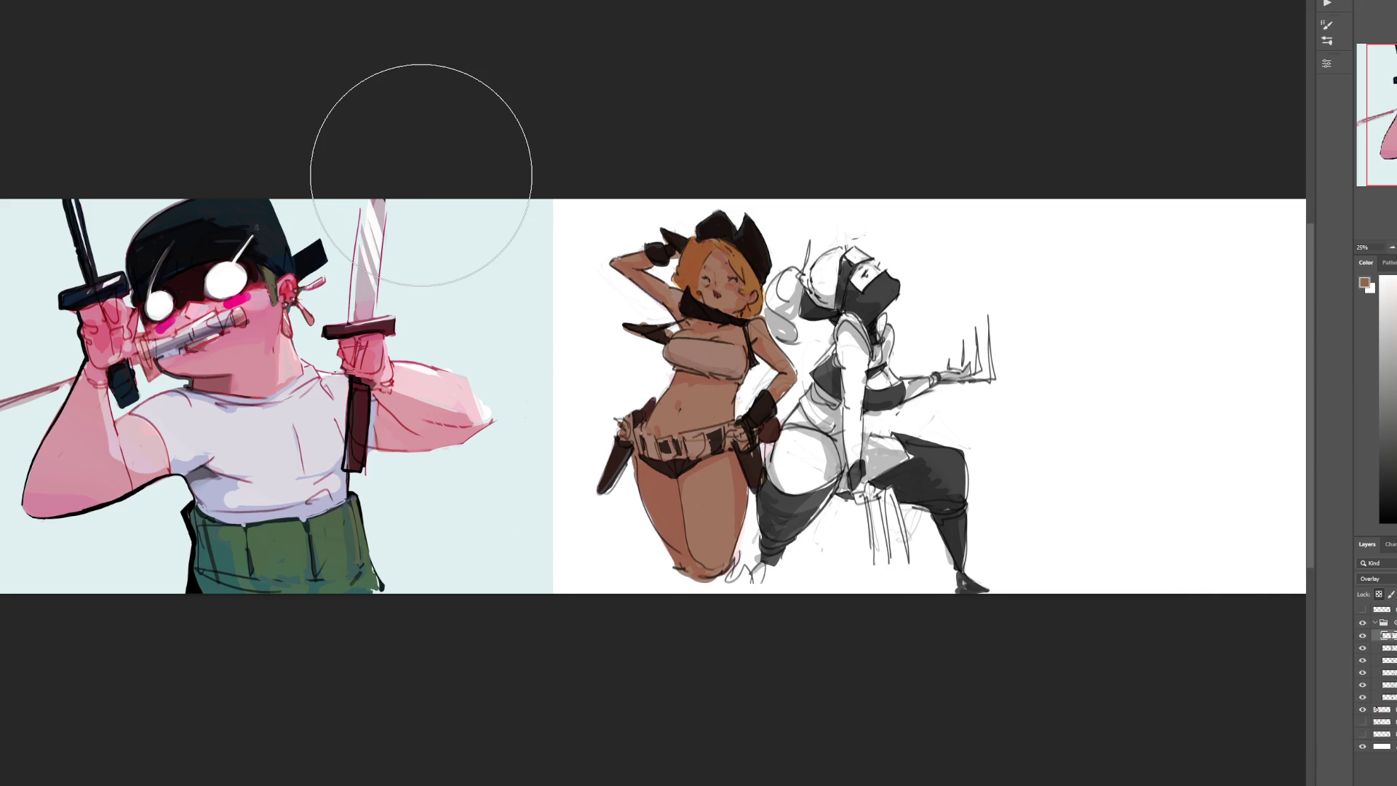
Step: Tint the cowgirl's legs teal with a large round brush, then reselect the Multiply shading layer
key("period")
key("comma")
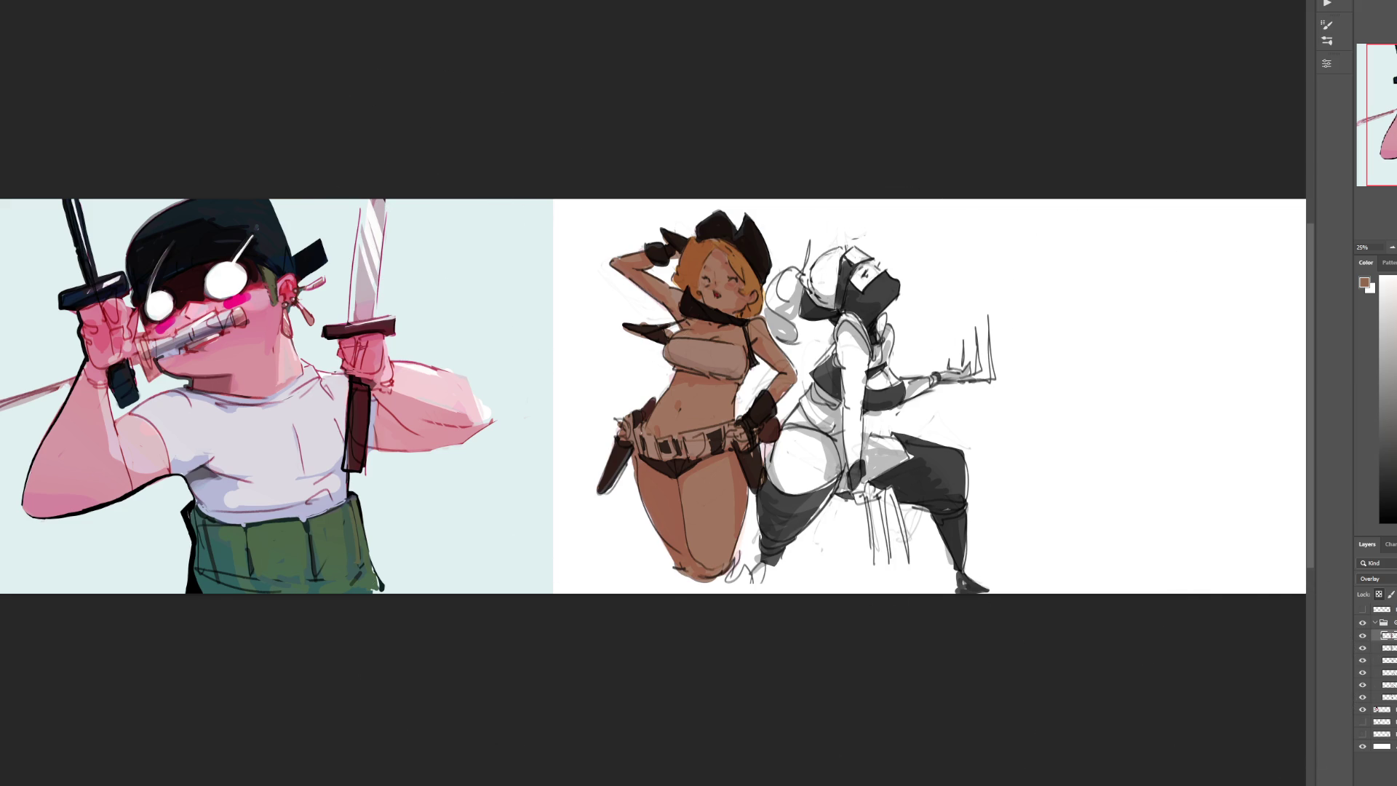
left_click(1367, 415)
left_click_drag(699, 658, 688, 618)
left_click(688, 618)
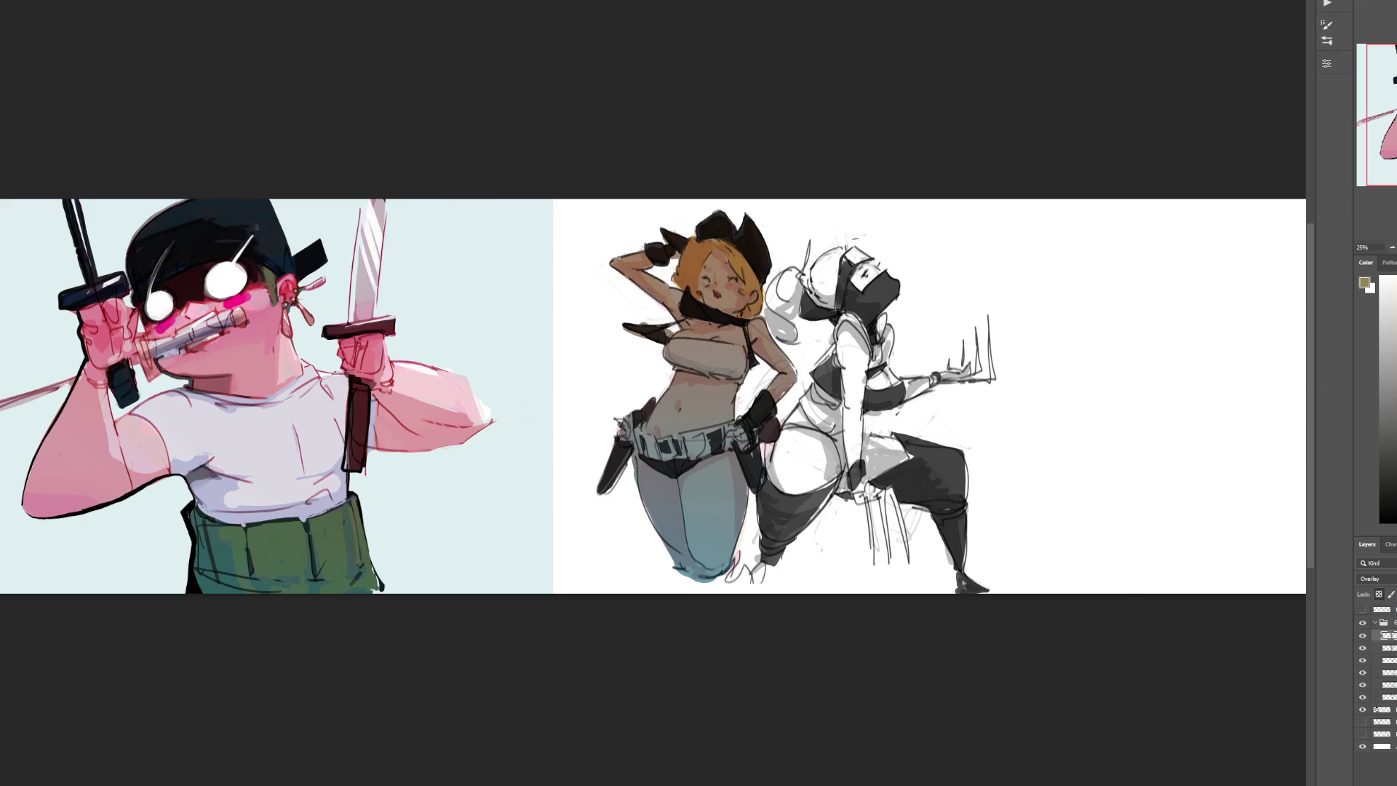
left_click(1386, 648)
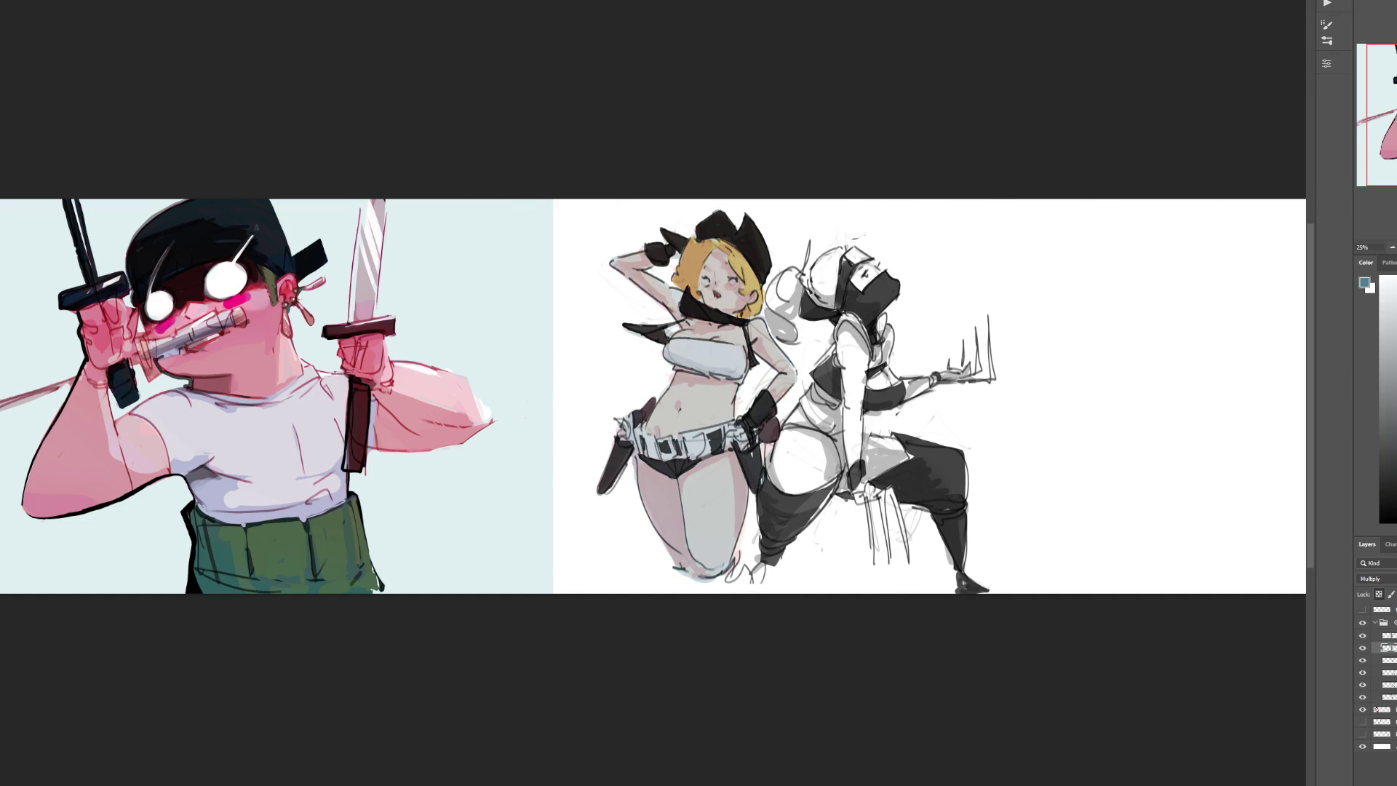
Step: Tint the cowgirl's skin and top warm pink, replacing a trial yellow-green tint
mouse_move(903, 234)
left_mouse_down()
mouse_move(717, 624)
mouse_move(686, 202)
left_mouse_up()
mouse_move(765, 88)
left_mouse_down()
mouse_move(888, 374)
mouse_move(655, 531)
left_mouse_up()
mouse_move(674, 109)
left_mouse_down()
mouse_move(664, 546)
mouse_move(702, 234)
left_mouse_up()
Step: Toggle the pink tint layer on and off to compare the result
left_click(1363, 648)
left_click(1363, 648)
left_click(1363, 648)
left_click(1363, 648)
left_click(1363, 648)
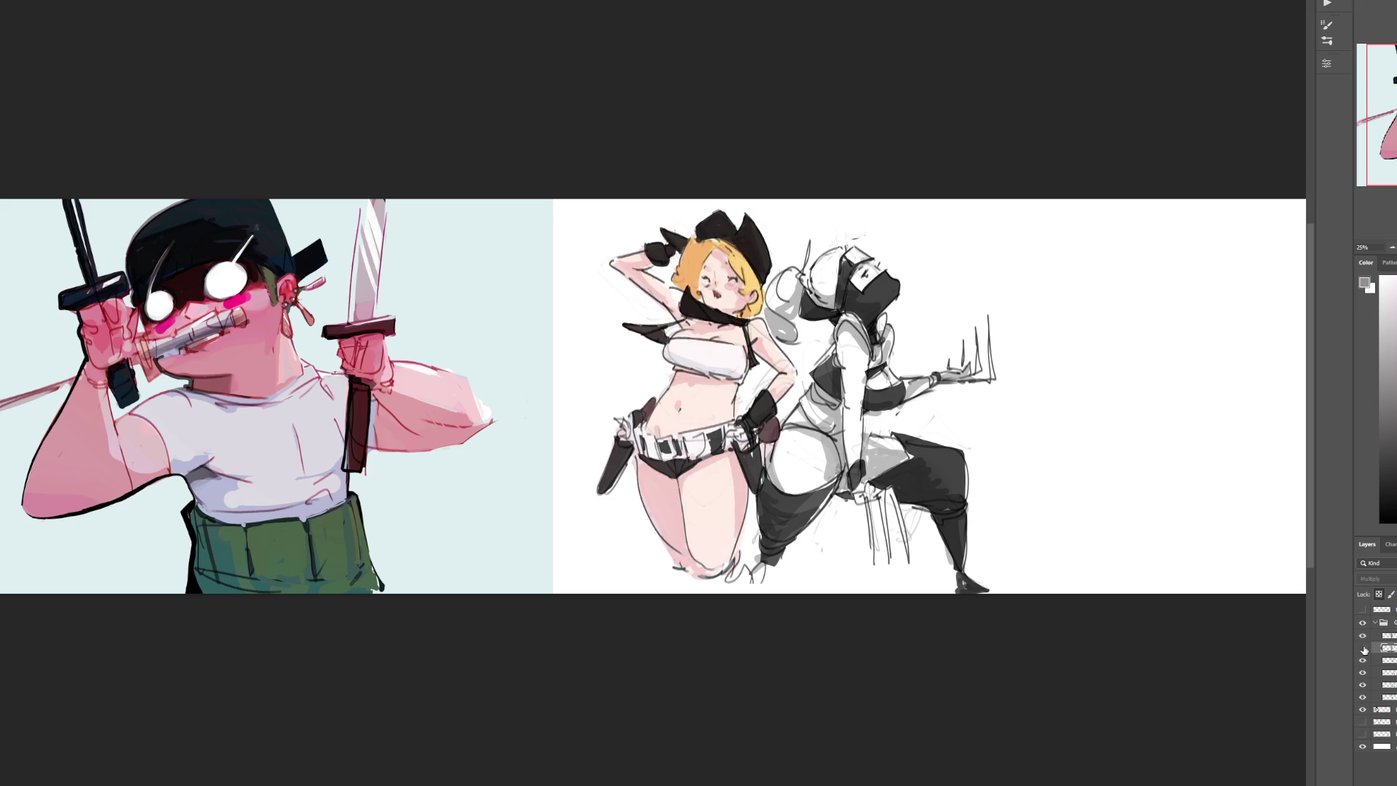
left_click(1364, 648)
left_click(1363, 648)
left_click(1363, 648)
left_click(1363, 648)
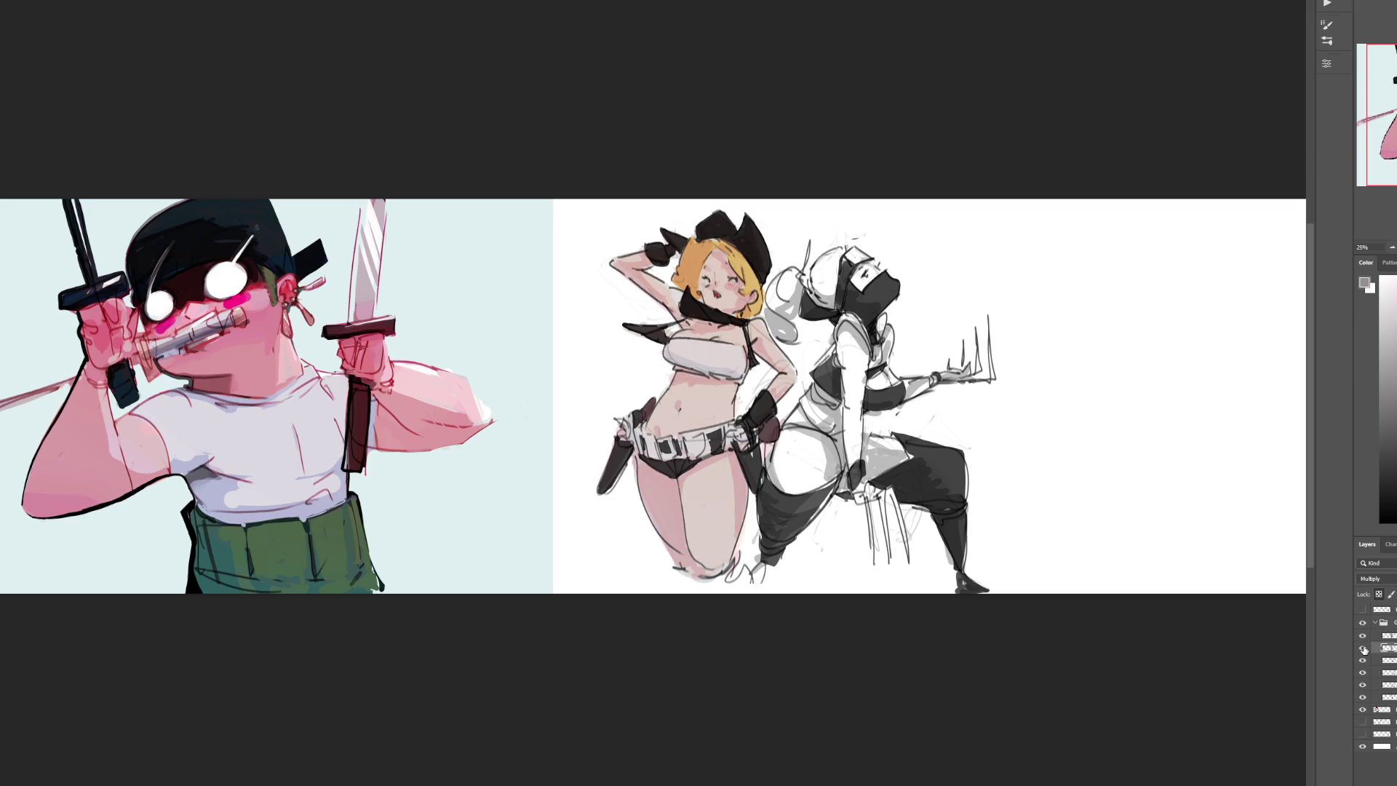
left_click(1363, 648)
left_click(1363, 648)
Step: Zoom to 50% and add a new layer above the Overlay colour layer
key("ctrl+plus")
left_click(1387, 636)
key("ctrl+shift+alt+n")
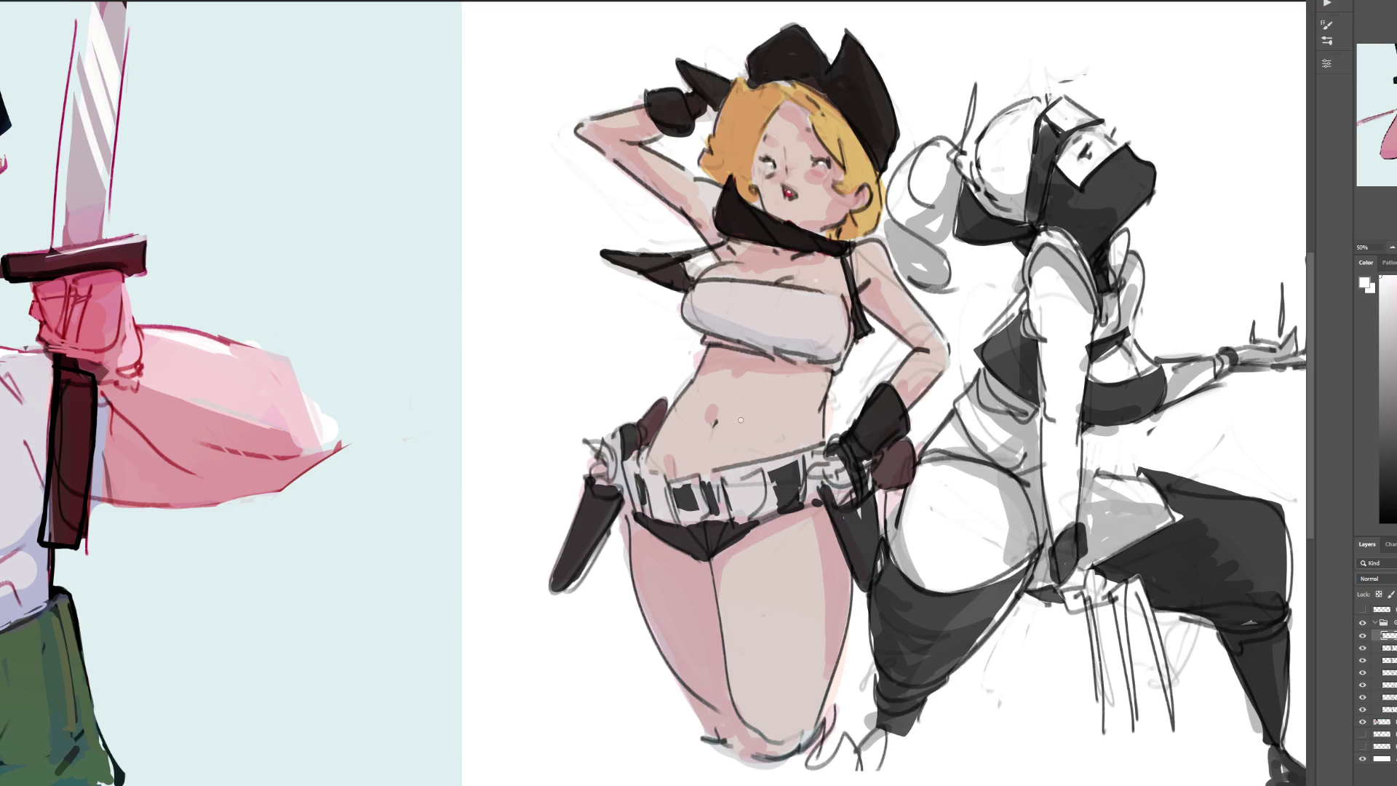
Step: Paint a short white highlight on the cowgirl's thigh, check the line art, and zoom out to 12.5%
left_click_drag(784, 609, 782, 636)
left_click(1385, 672)
left_click(1366, 674)
left_click(1365, 674)
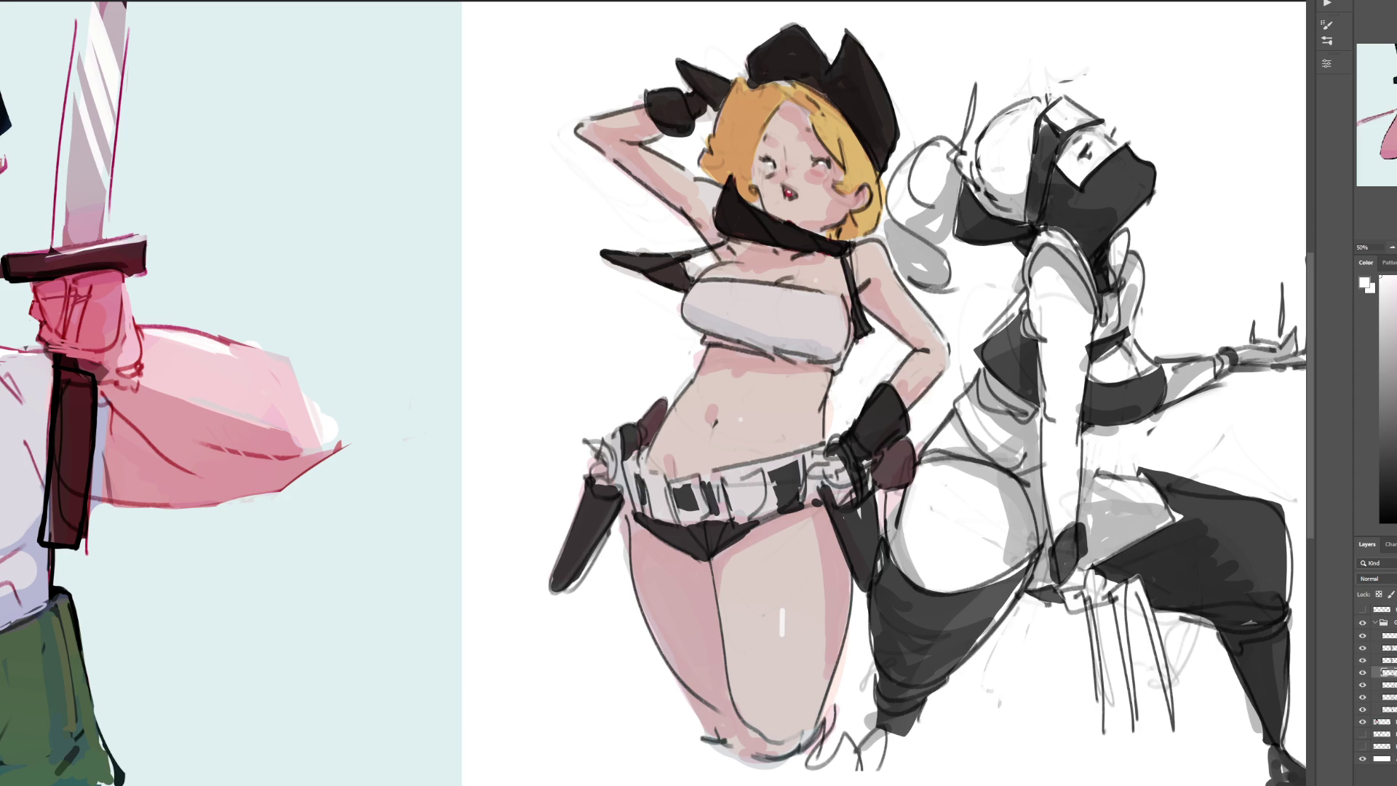
left_click(1393, 247)
left_click(1393, 248)
left_click(1393, 247)
left_click(1393, 248)
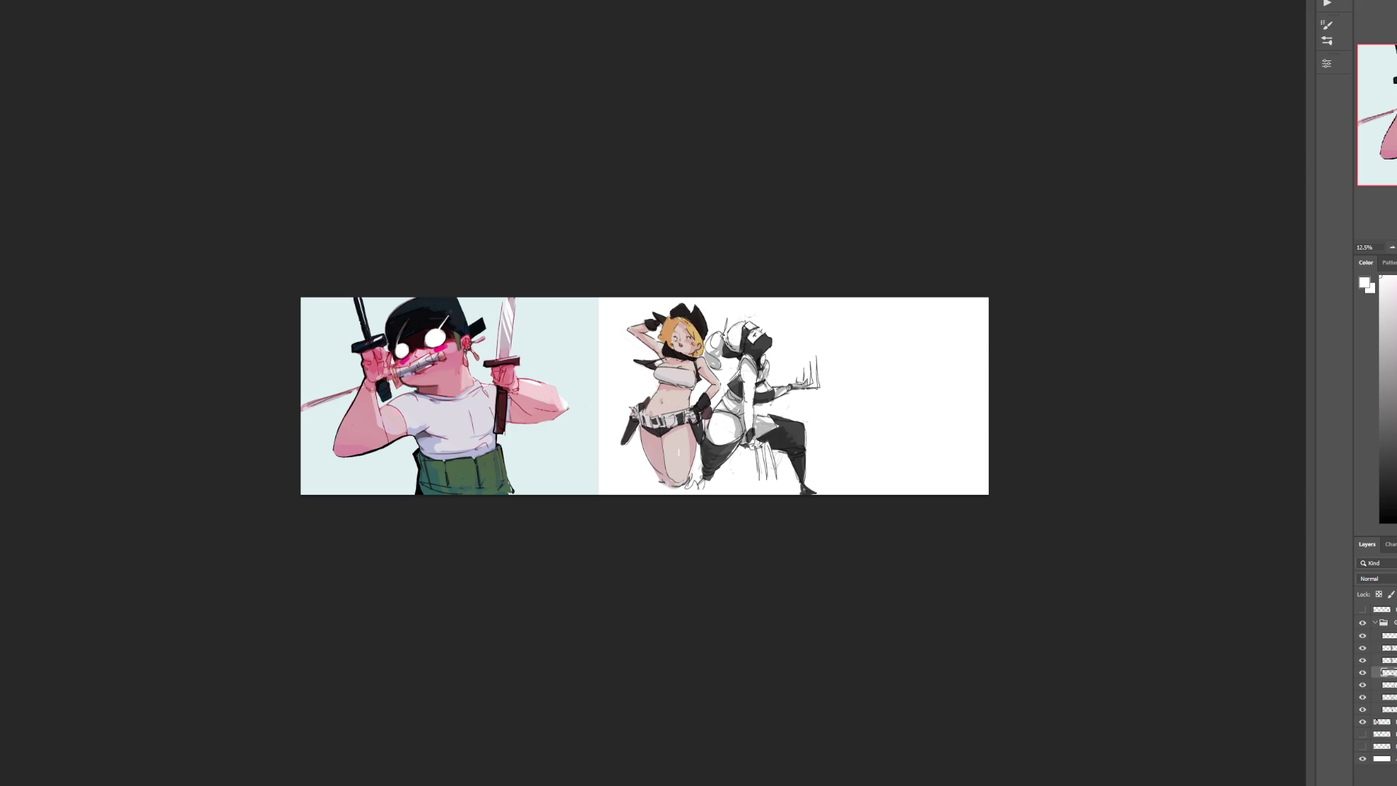
Step: On the transparency-locked layer, draw the cowgirl's navel and belly contour, then collapse the layer group
left_click(1389, 661)
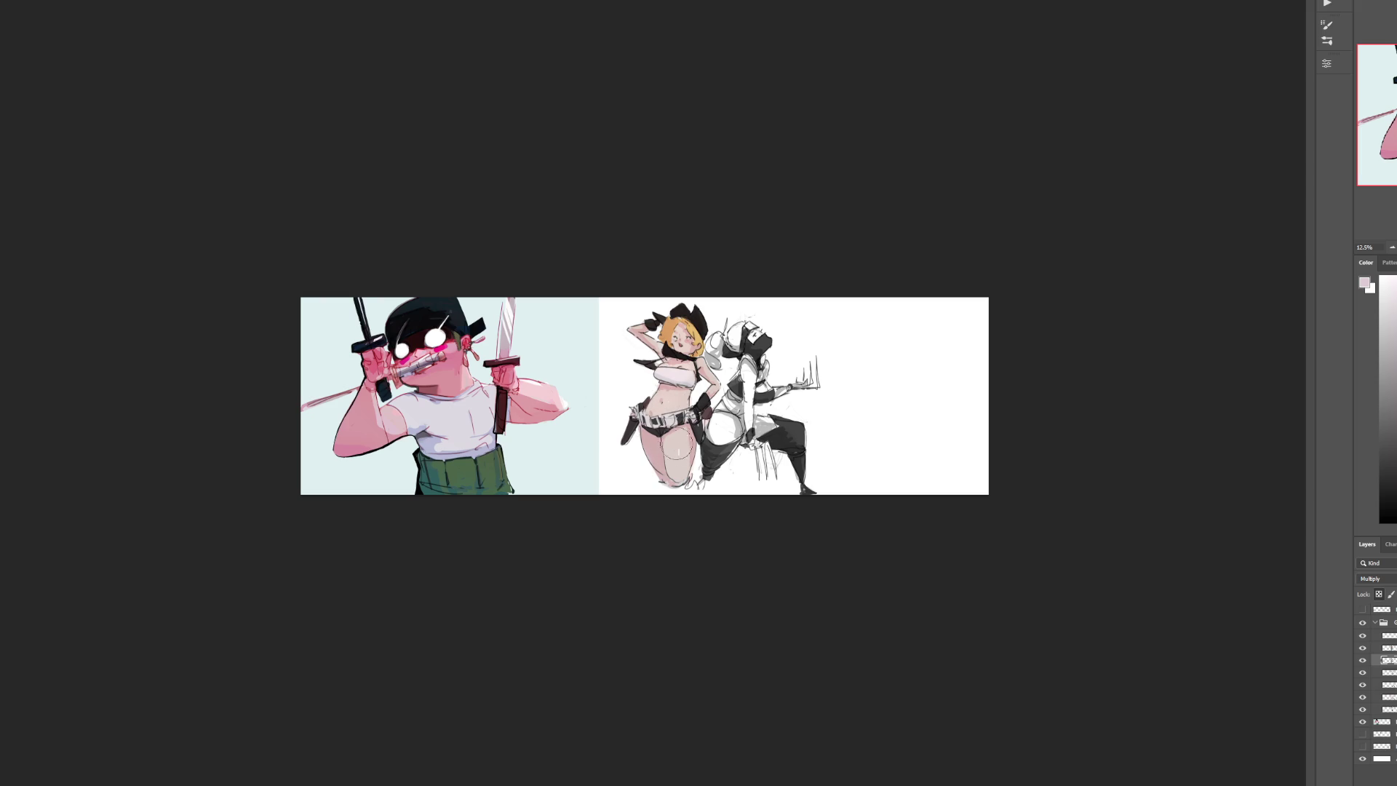
left_click_drag(662, 390, 671, 403)
key("ctrl+plus")
key("ctrl+plus")
key("ctrl+plus")
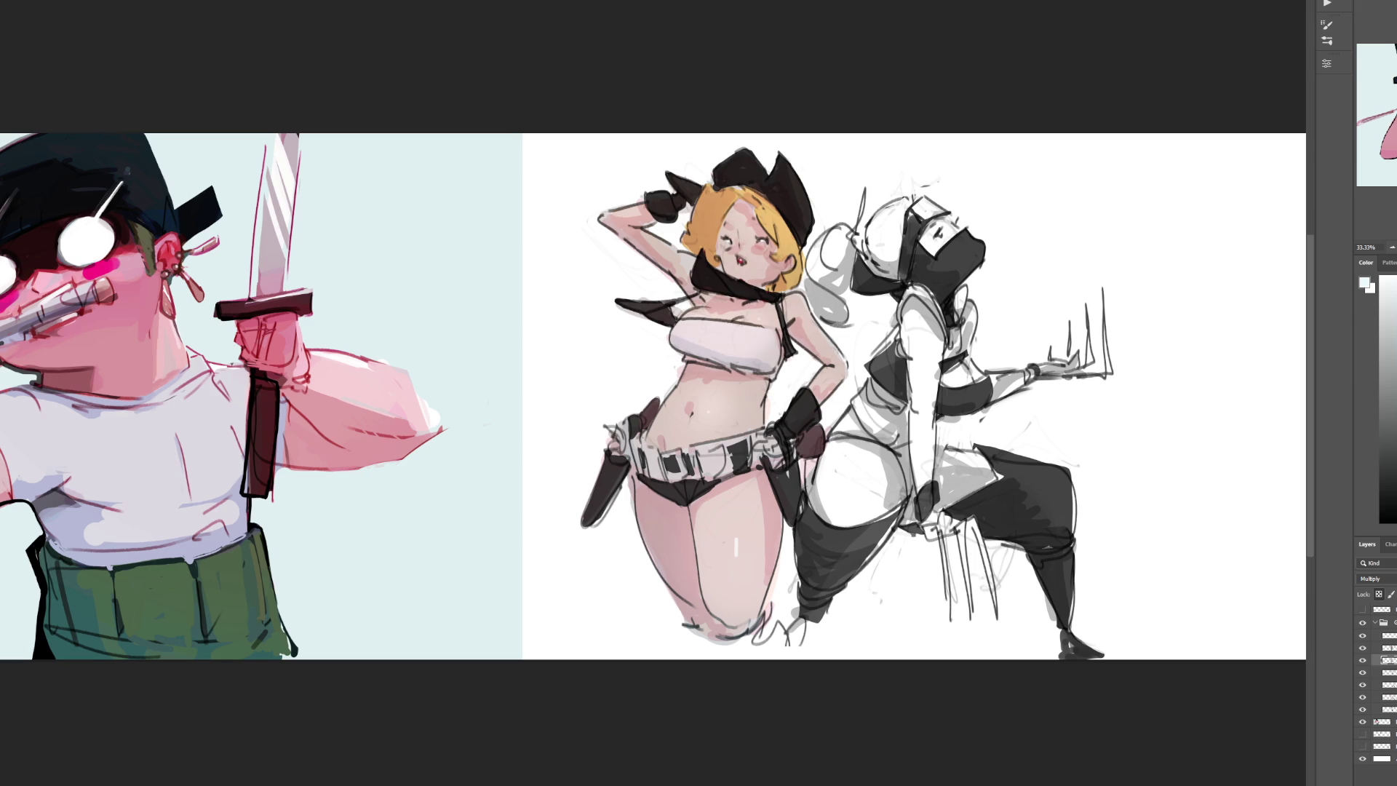
left_click(1392, 250)
left_click(1392, 250)
left_click(1391, 250)
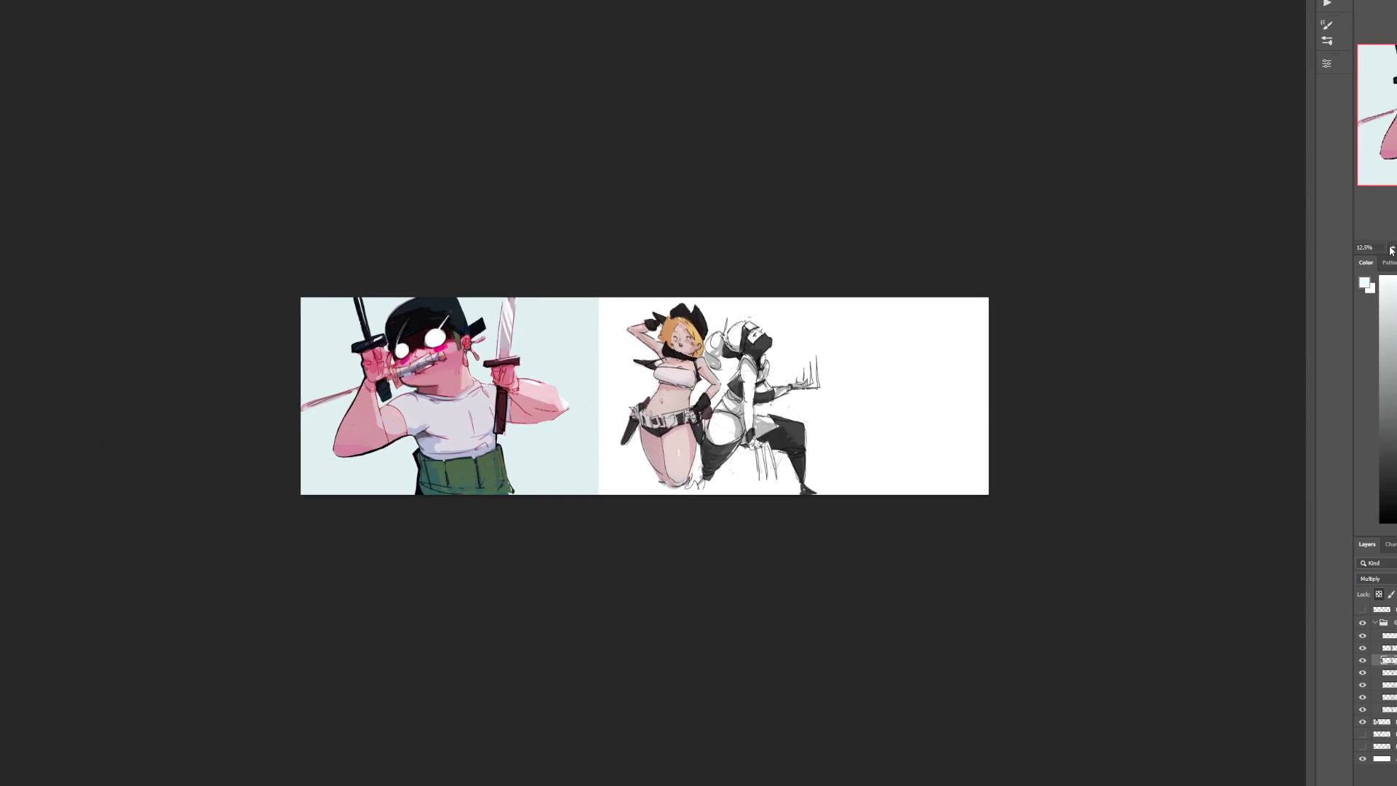
left_click(1374, 623)
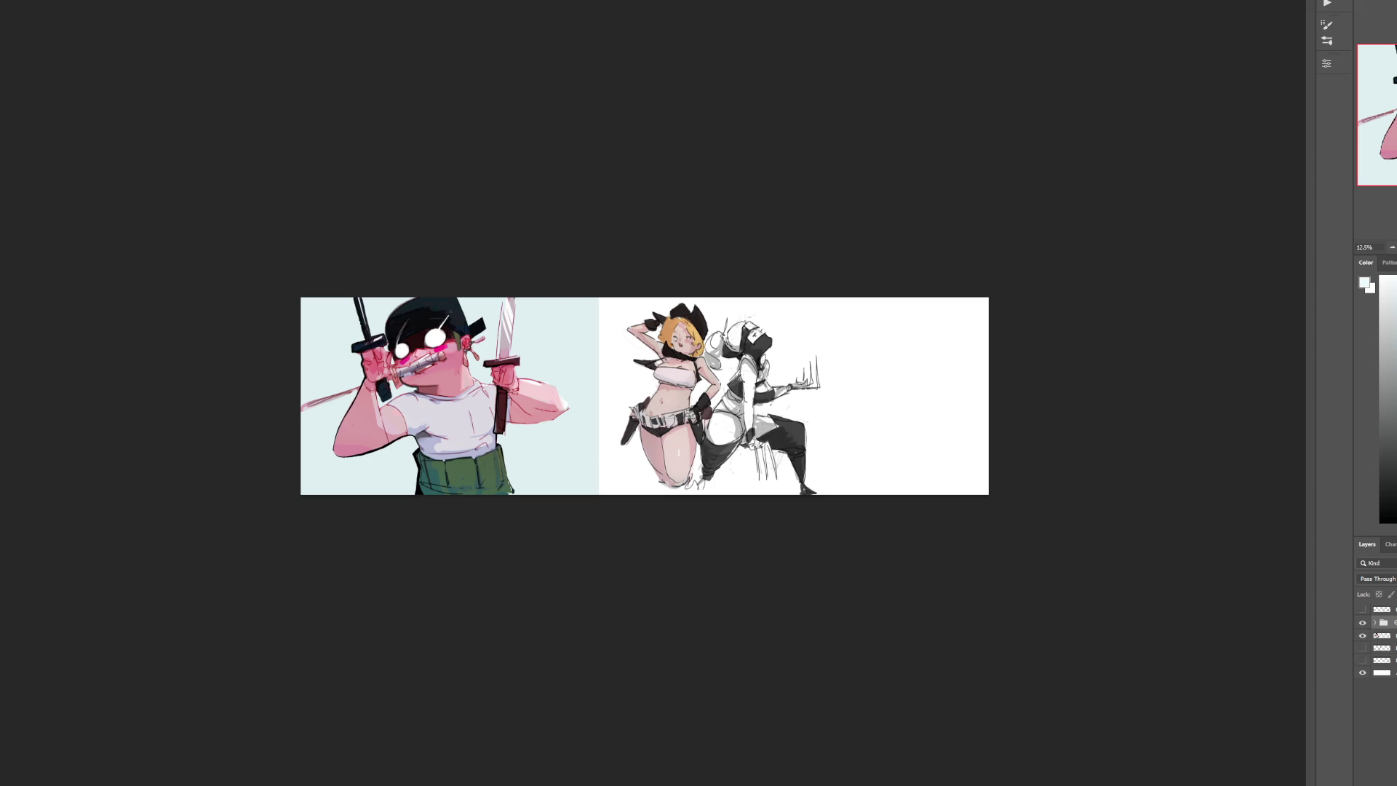
Step: Clip the trial adjustment layer to the layer below, then delete it
key("ctrl+alt+g")
scroll(798, 395, "up", 3)
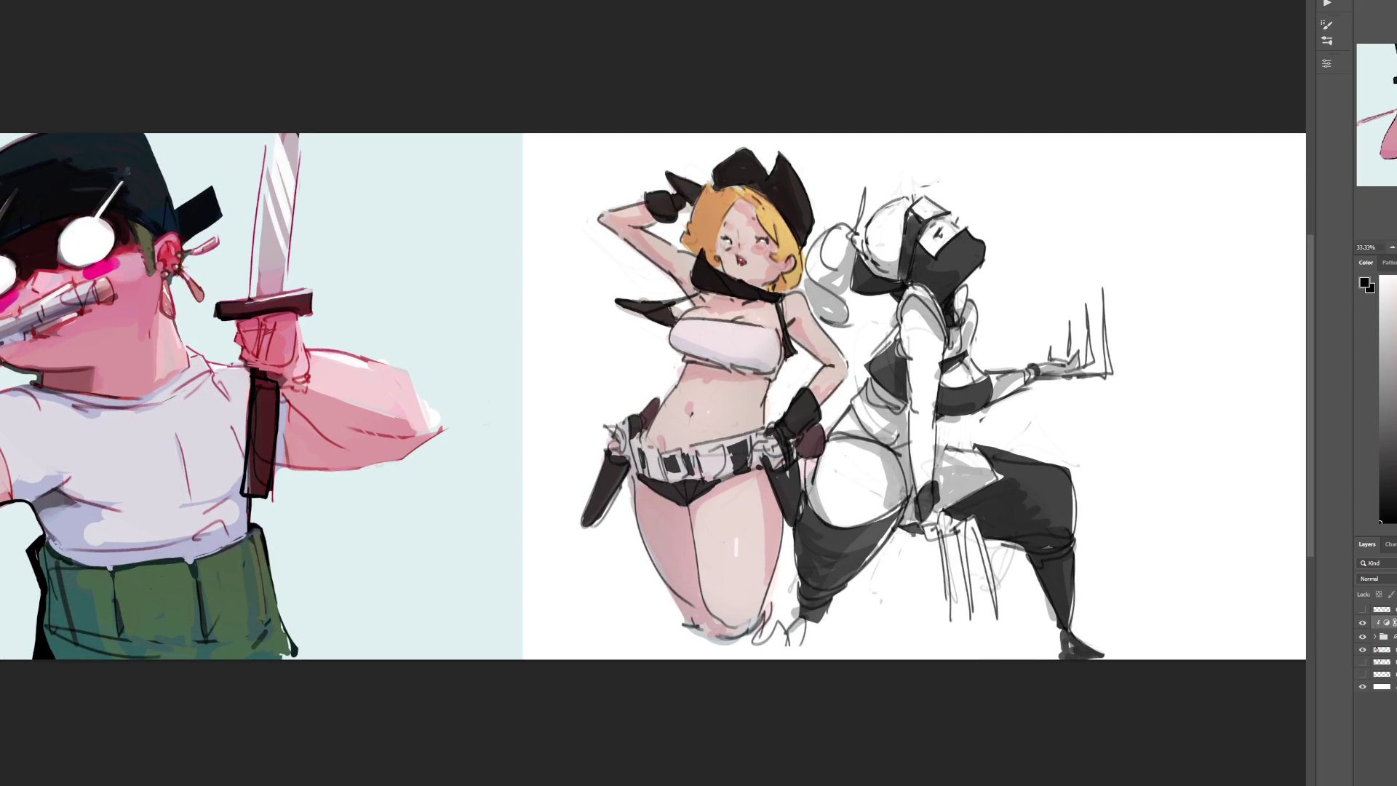
key("x")
key("Delete")
Step: Show the layer group and the grey sketch layer at the white panel's left edge
left_click(1362, 623)
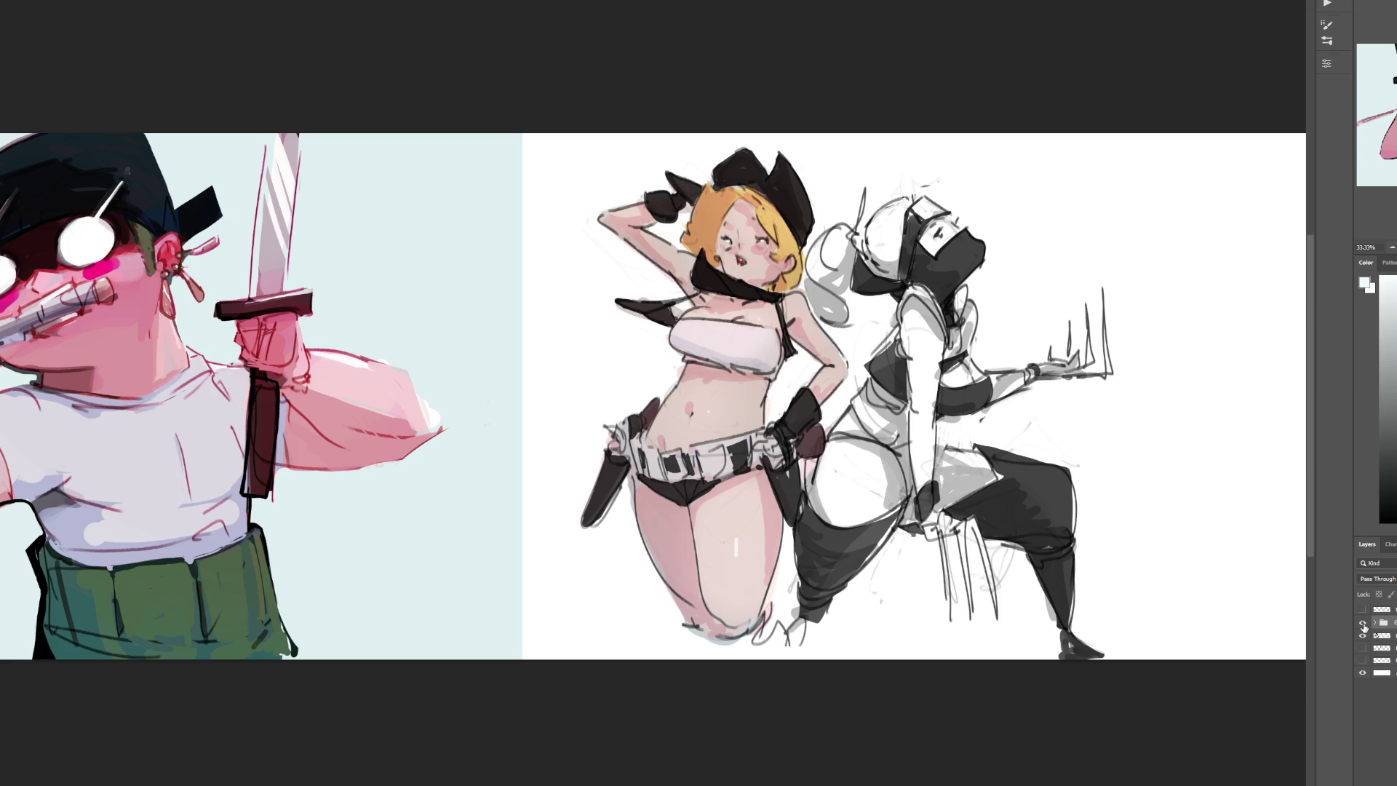
left_click(1363, 638)
left_click(1363, 637)
left_click(1363, 649)
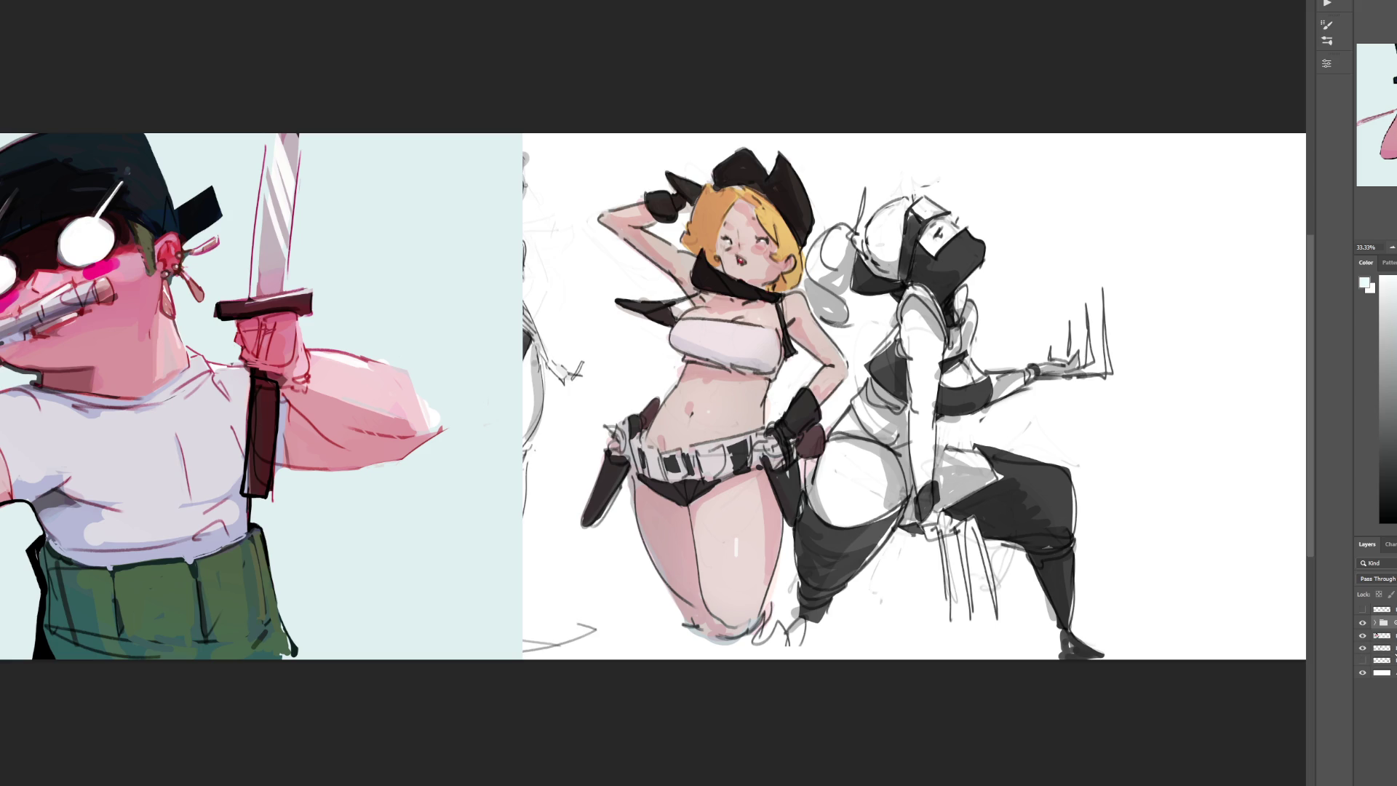
Step: Hide the sword-wielding character painting, select the grey figure sketch layer, and zoom to 50%
left_click(1363, 624)
left_click(1363, 624)
left_click(1363, 636)
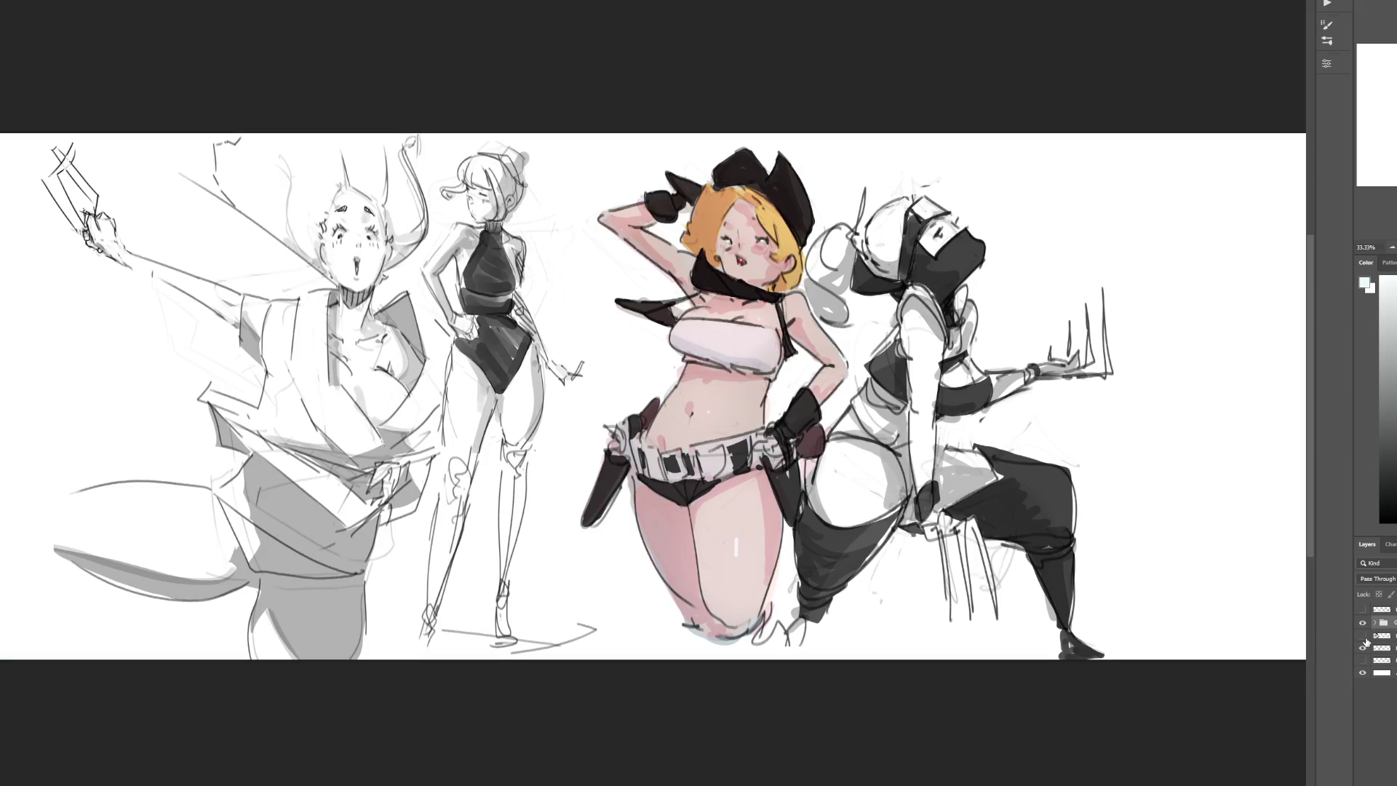
left_click(1382, 648)
key("ctrl+plus")
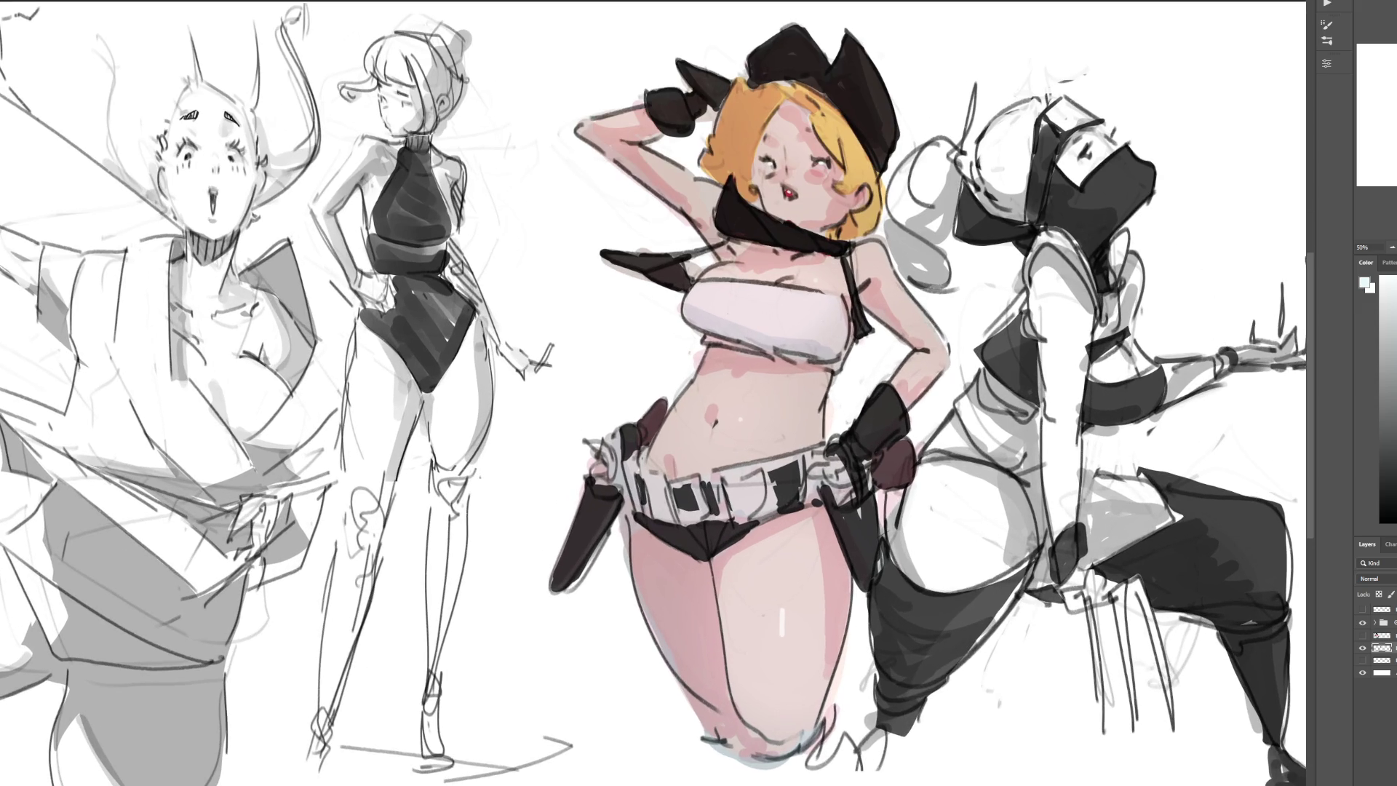
Step: Nudge the middle figure's selected head slightly up and left with a free transform
left_click_drag(655, 393, 1121, 411)
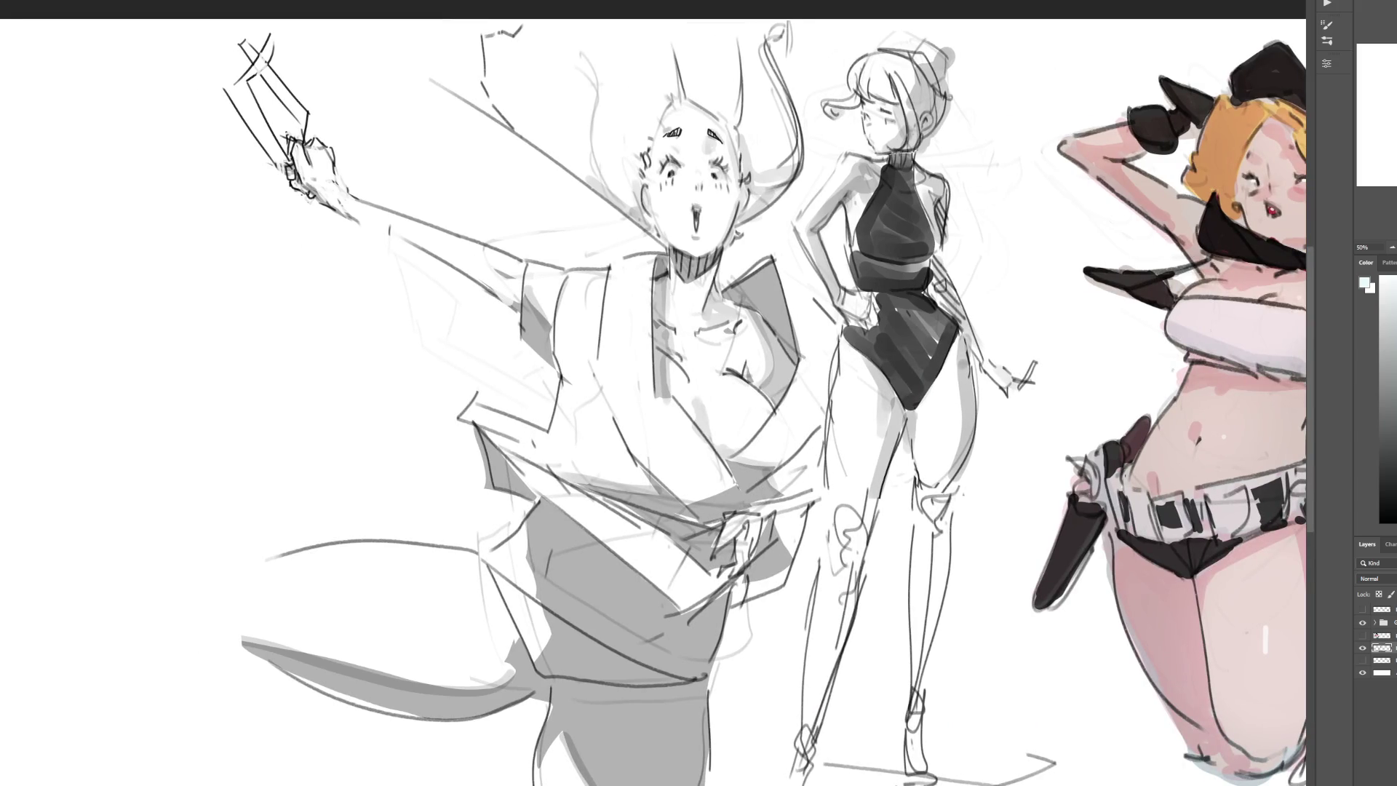
left_click_drag(655, 393, 524, 380)
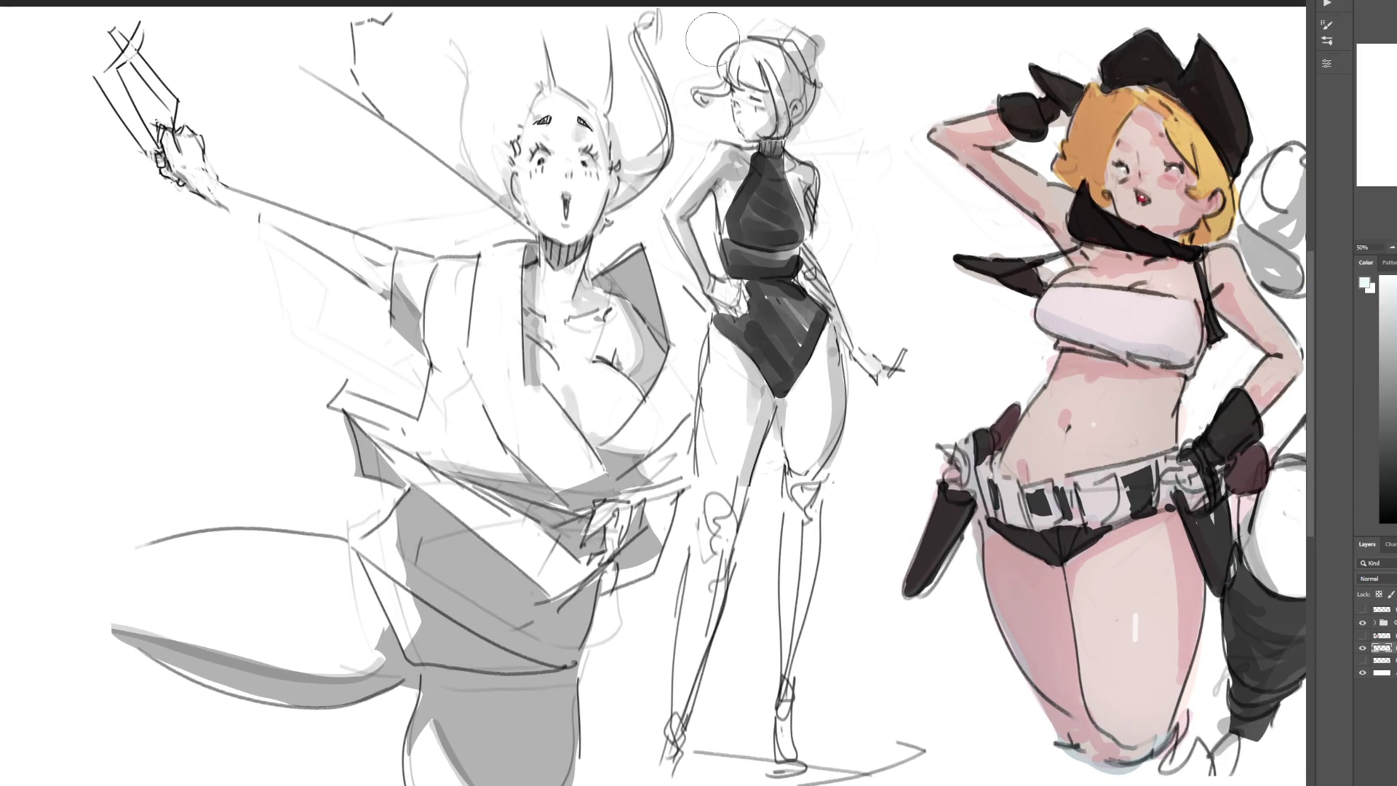
key("bracketleft")
key("bracketleft")
key("bracketleft")
mouse_move(843, 52)
left_mouse_down()
mouse_move(724, 11)
mouse_move(729, 139)
mouse_move(805, 144)
left_mouse_up()
key("ctrl+t")
left_click_drag(819, 85, 817, 82)
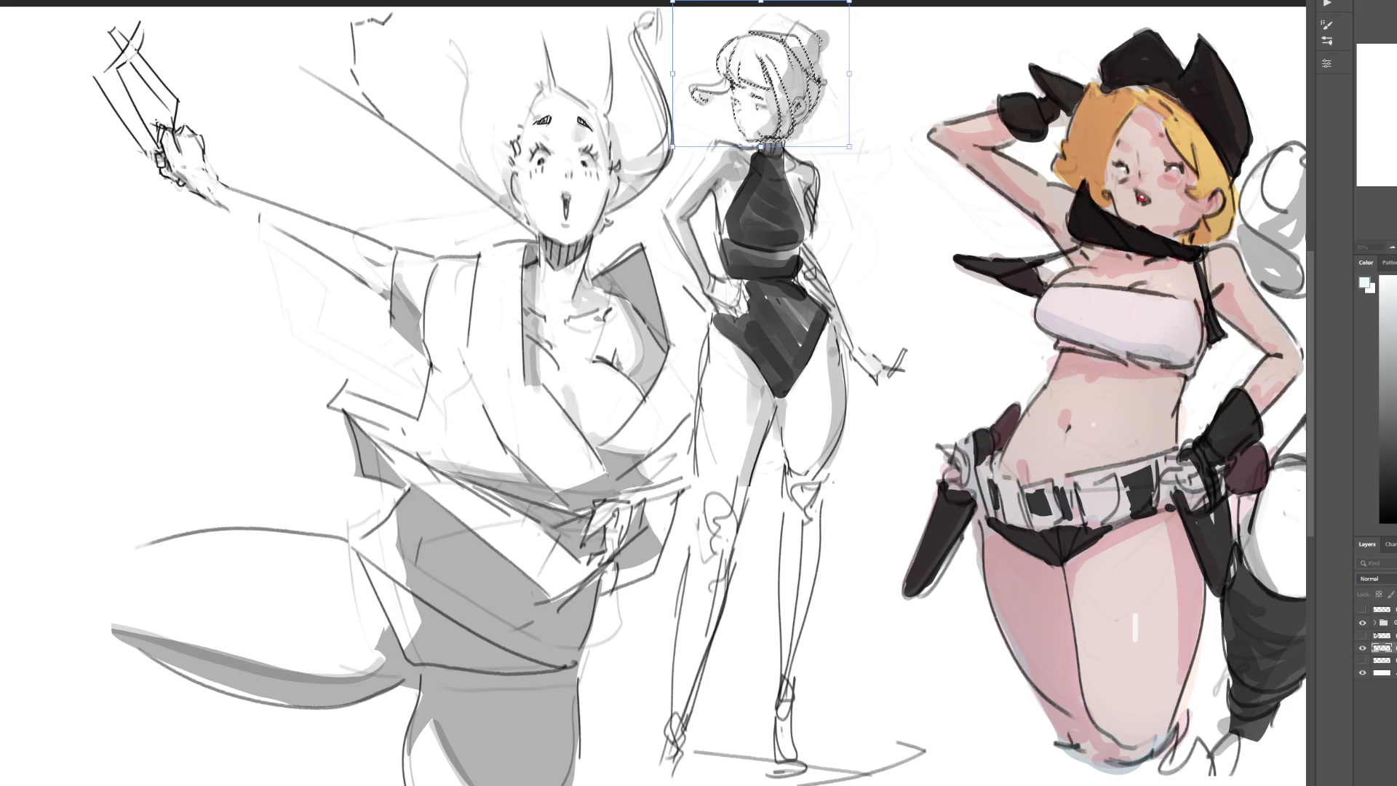
key("Return")
key("ctrl+d")
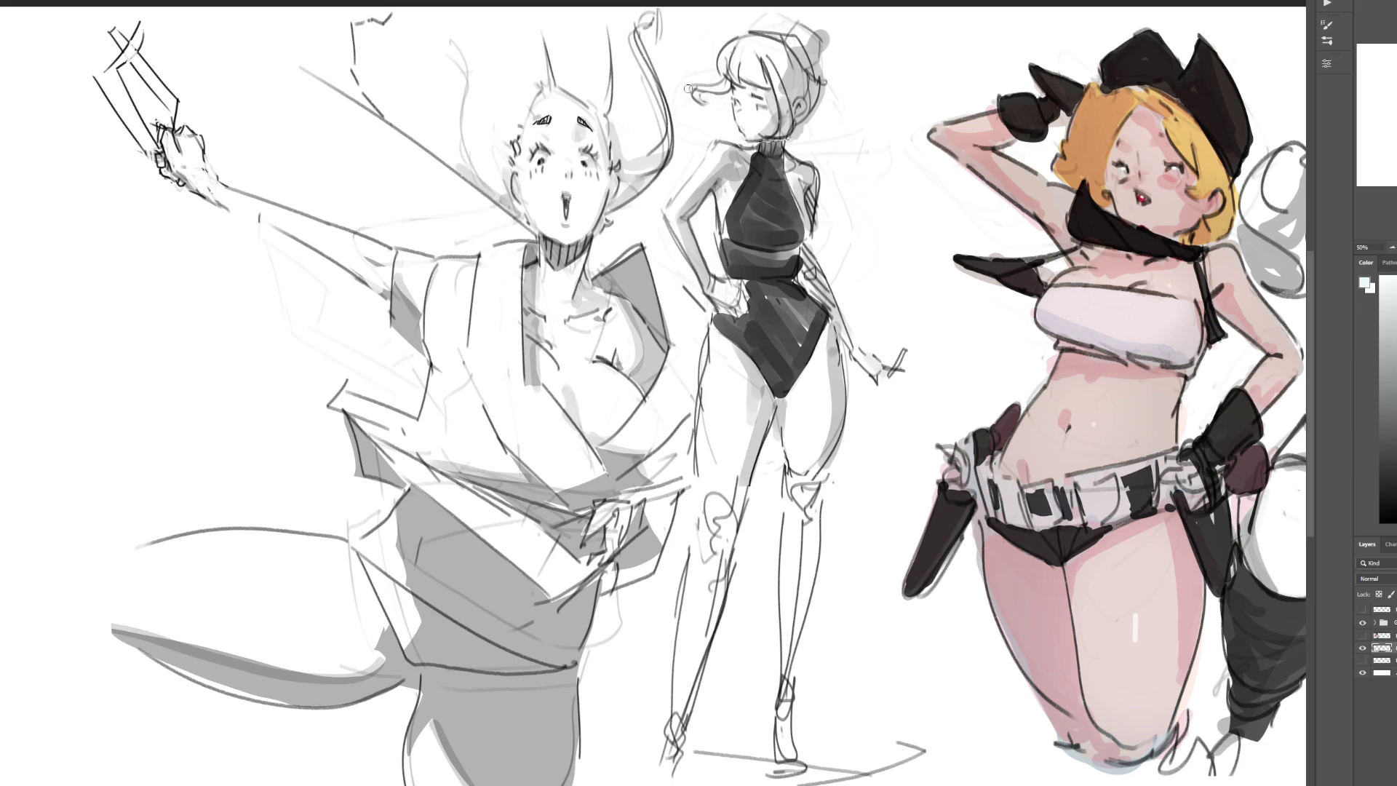
Step: Paint a black choker on the middle figure's neck and erase the stray strand below it
key("d")
mouse_move(769, 140)
left_mouse_down()
mouse_move(790, 142)
mouse_move(819, 180)
mouse_move(811, 253)
left_mouse_up()
mouse_move(790, 146)
left_mouse_down()
mouse_move(819, 169)
mouse_move(815, 254)
left_mouse_up()
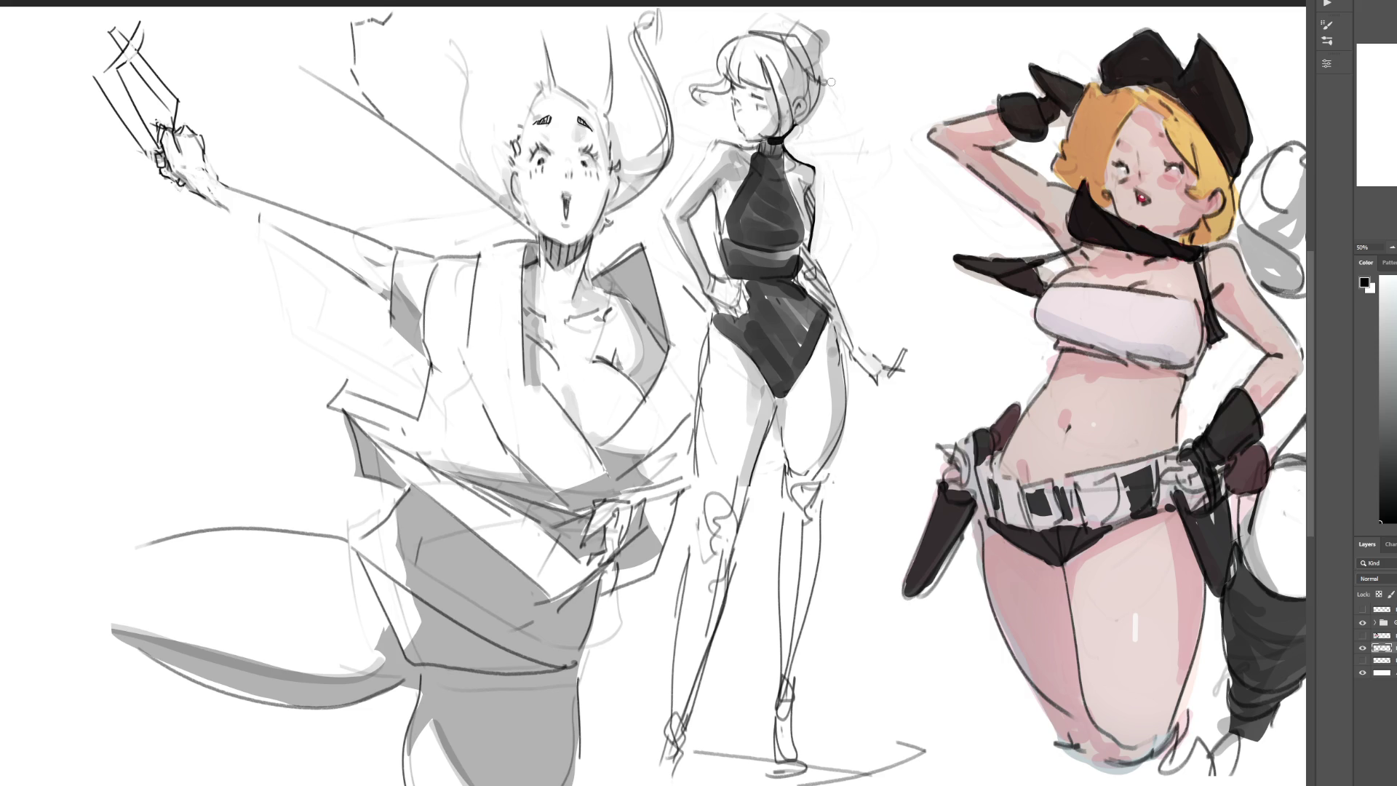
left_click_drag(819, 166, 808, 254)
key("ctrl+z")
key("ctrl+z")
key("ctrl+z")
left_click_drag(816, 185, 813, 219)
key("ctrl+z")
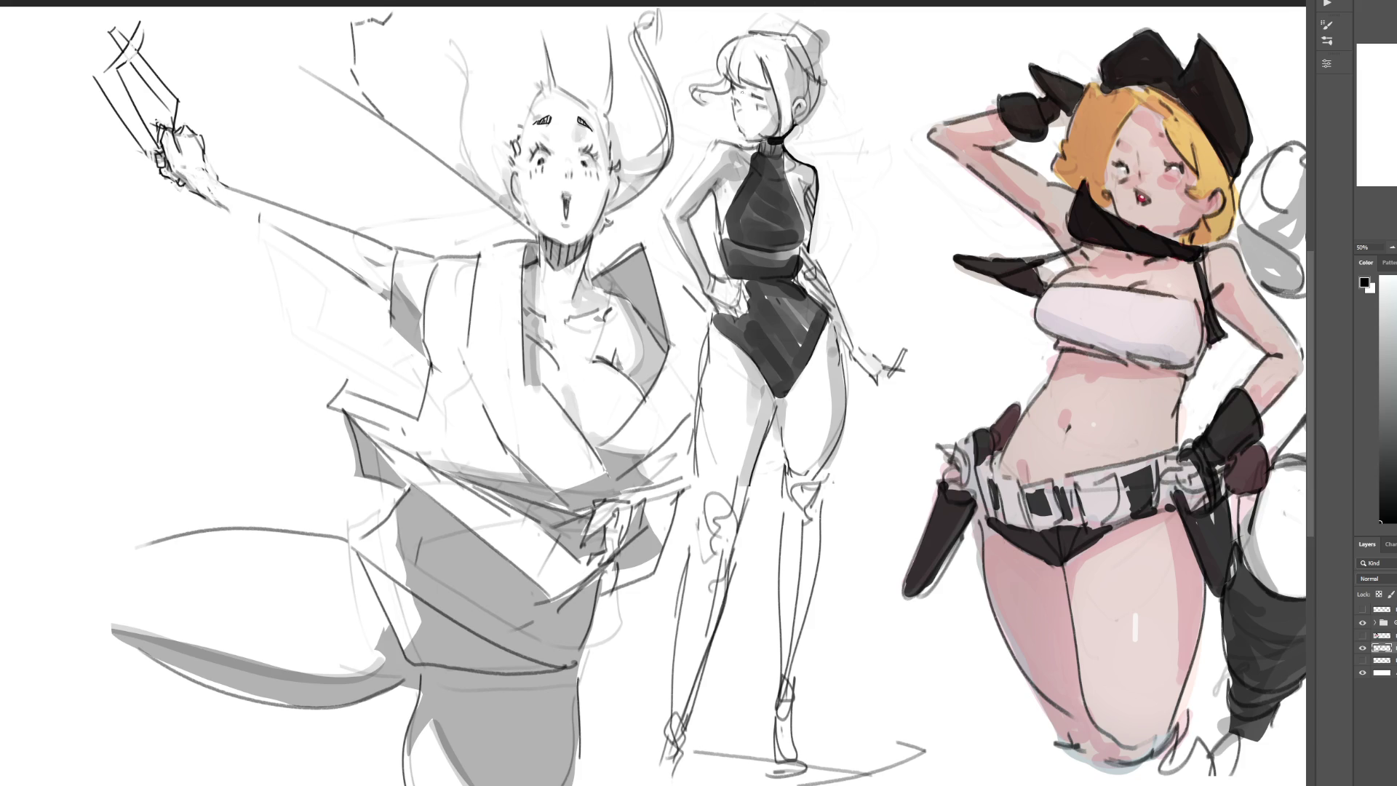
Step: Refine the middle figure's eye, brow, jaw, chin and neck lines, then lasso her head
mouse_move(741, 92)
left_mouse_down()
mouse_move(772, 90)
mouse_move(784, 65)
left_mouse_up()
mouse_move(727, 58)
left_mouse_down()
mouse_move(728, 76)
mouse_move(776, 73)
left_mouse_up()
key("ctrl+z")
left_click_drag(793, 129, 777, 150)
key("ctrl+z")
key("ctrl+z")
key("ctrl+z")
key("ctrl+z")
key("ctrl+z")
key("ctrl+z")
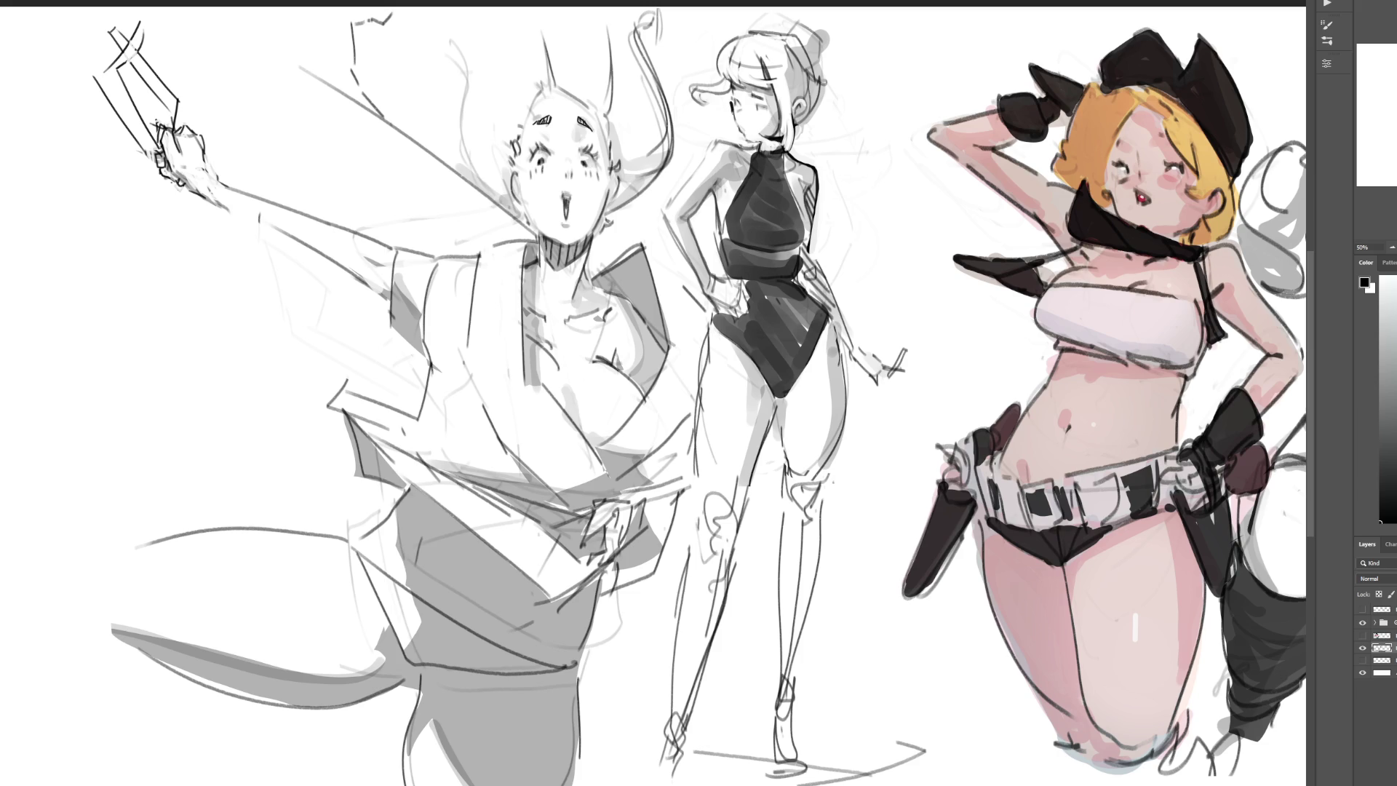
left_click_drag(740, 135, 757, 141)
left_click_drag(735, 122, 739, 127)
mouse_move(739, 139)
left_mouse_down()
mouse_move(759, 145)
mouse_move(741, 150)
left_mouse_up()
mouse_move(877, 96)
left_mouse_down()
mouse_move(782, 10)
mouse_move(676, 75)
mouse_move(725, 131)
mouse_move(779, 155)
mouse_move(845, 157)
mouse_move(867, 140)
left_mouse_up()
Step: Raise the middle figure's selected head slightly with a free transform
key("ctrl+t")
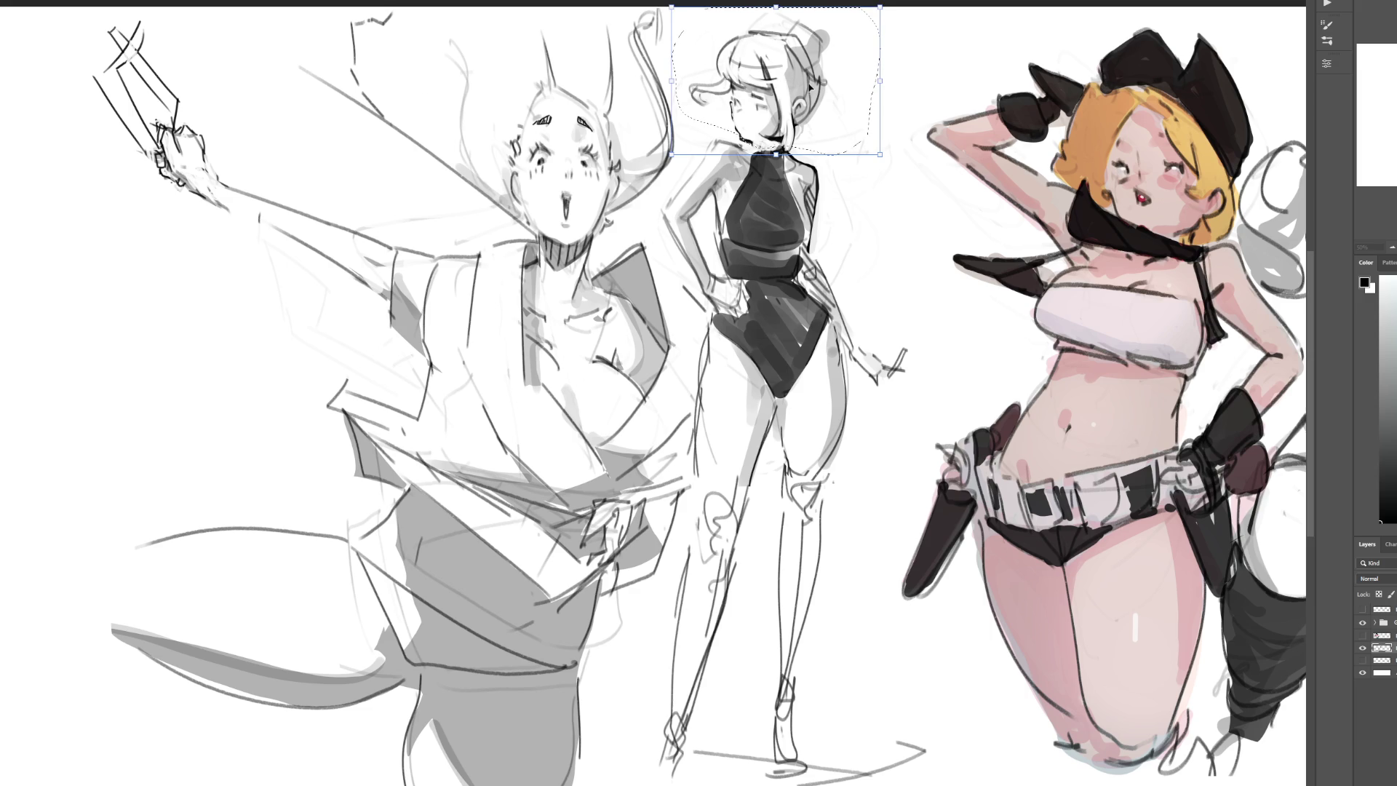
left_click_drag(812, 84, 808, 77)
key("Return")
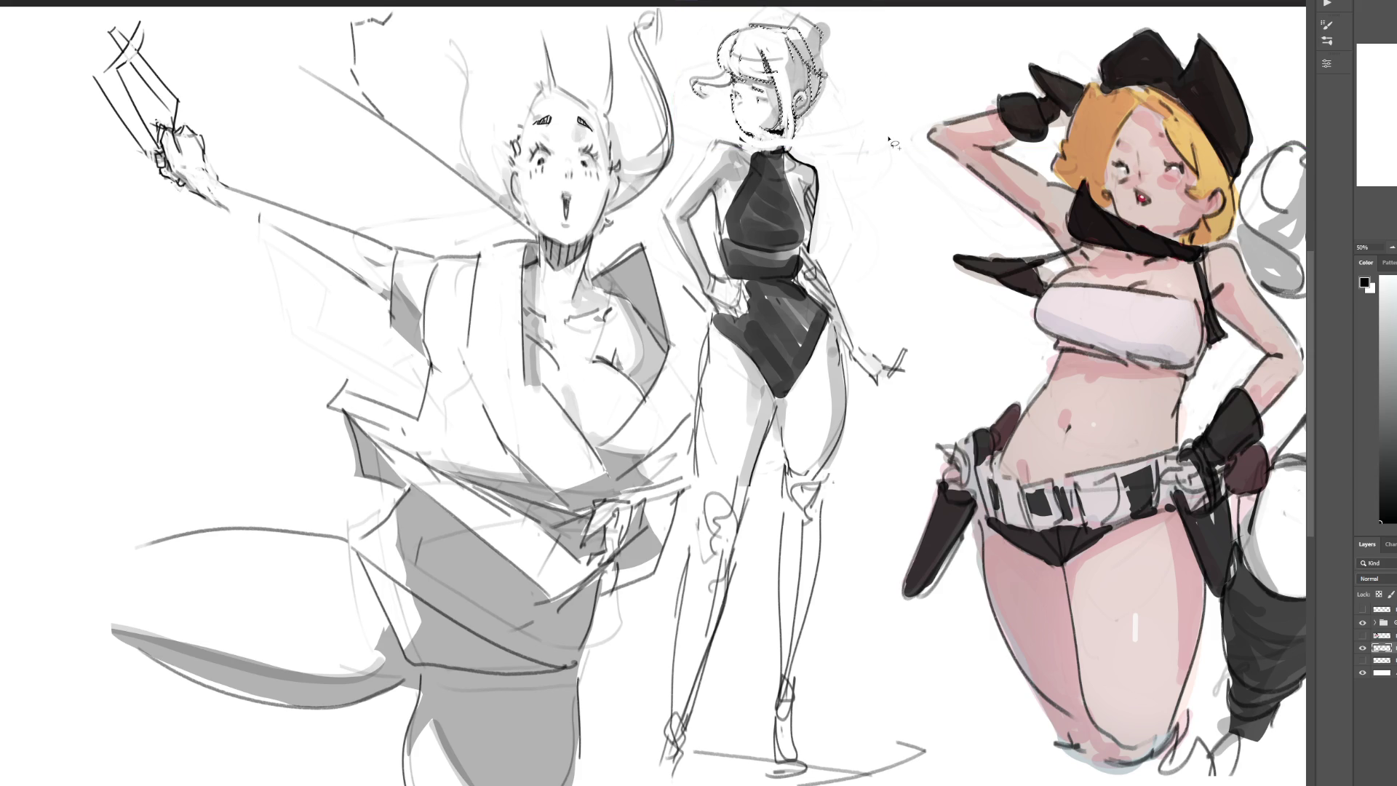
key("ctrl+d")
Step: Ink darker neck, collar and chest lines on the left figure
left_click_drag(591, 275, 640, 248)
key("ctrl+z")
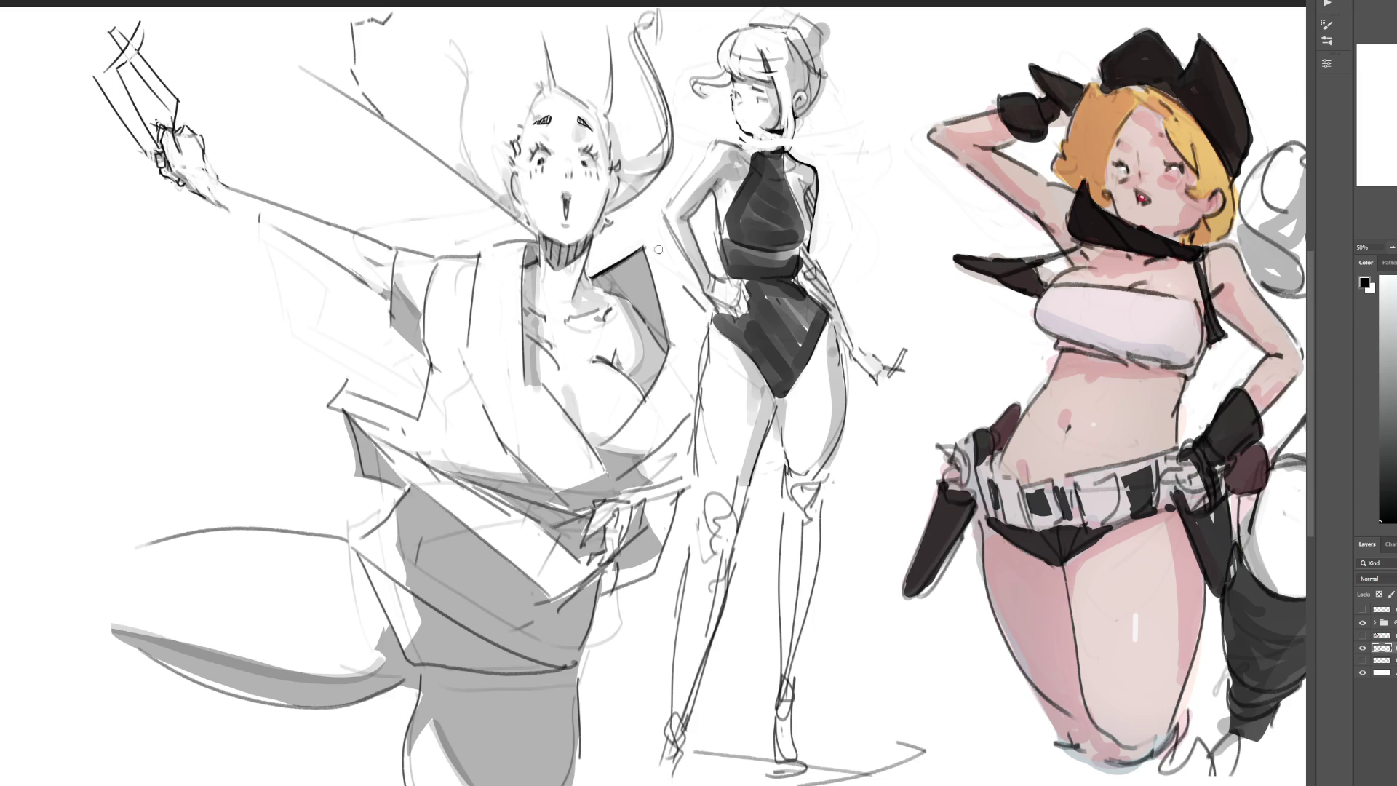
left_click_drag(642, 244, 691, 290)
key("ctrl+z")
left_click_drag(619, 348, 614, 363)
key("ctrl+z")
left_click_drag(617, 348, 615, 364)
left_click_drag(592, 237, 587, 251)
left_click_drag(638, 309, 648, 326)
left_click_drag(538, 238, 536, 255)
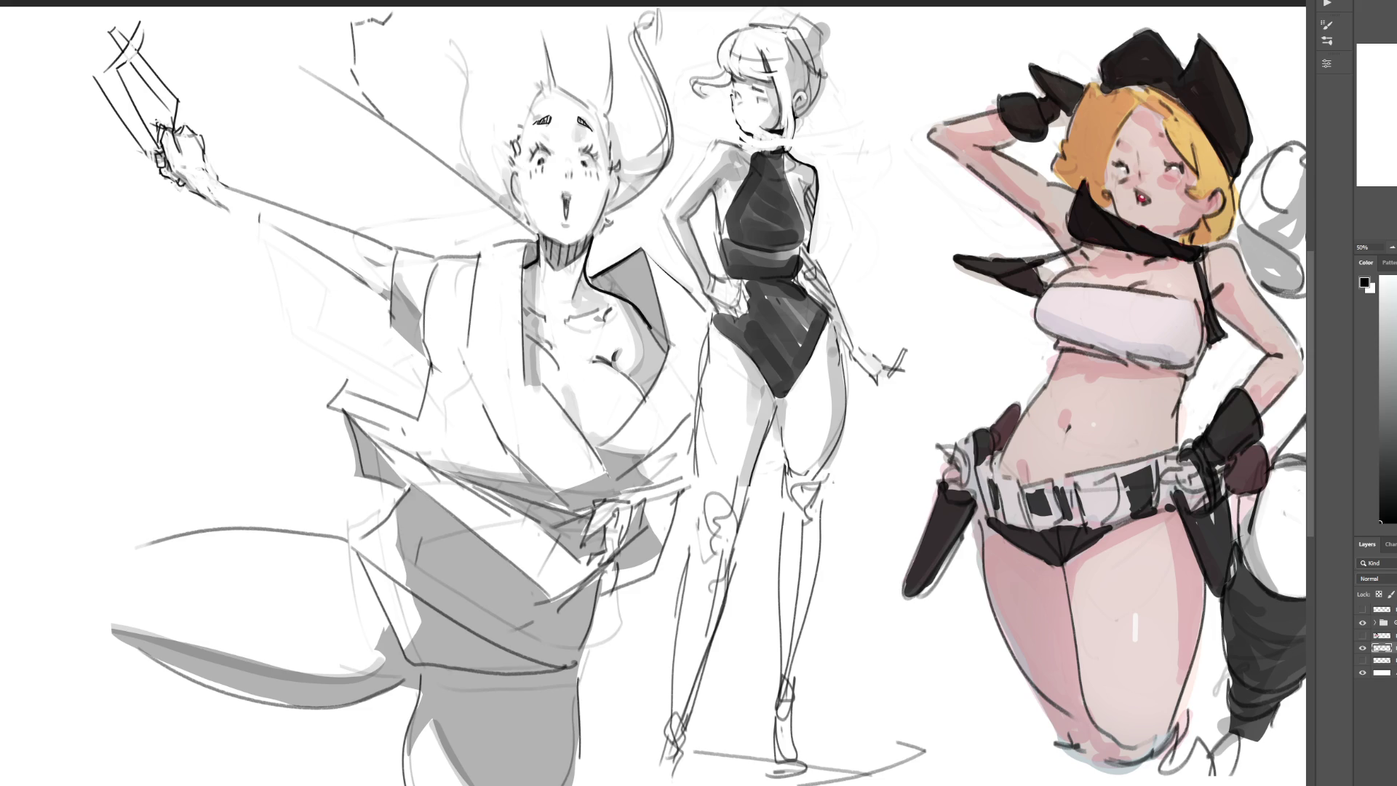
Step: Ink the left figure's collar line and draw a thin diagonal line across the jacket
left_click_drag(495, 244, 524, 239)
key("ctrl+z")
key("ctrl+z")
left_click_drag(515, 345, 559, 405)
left_click_drag(511, 354, 544, 395)
Step: Lighten parts of the diagonal jacket line and ink the lapel edge, trimming its end
left_click_drag(507, 339, 535, 377)
left_click_drag(520, 351, 530, 370)
left_click_drag(594, 449, 666, 354)
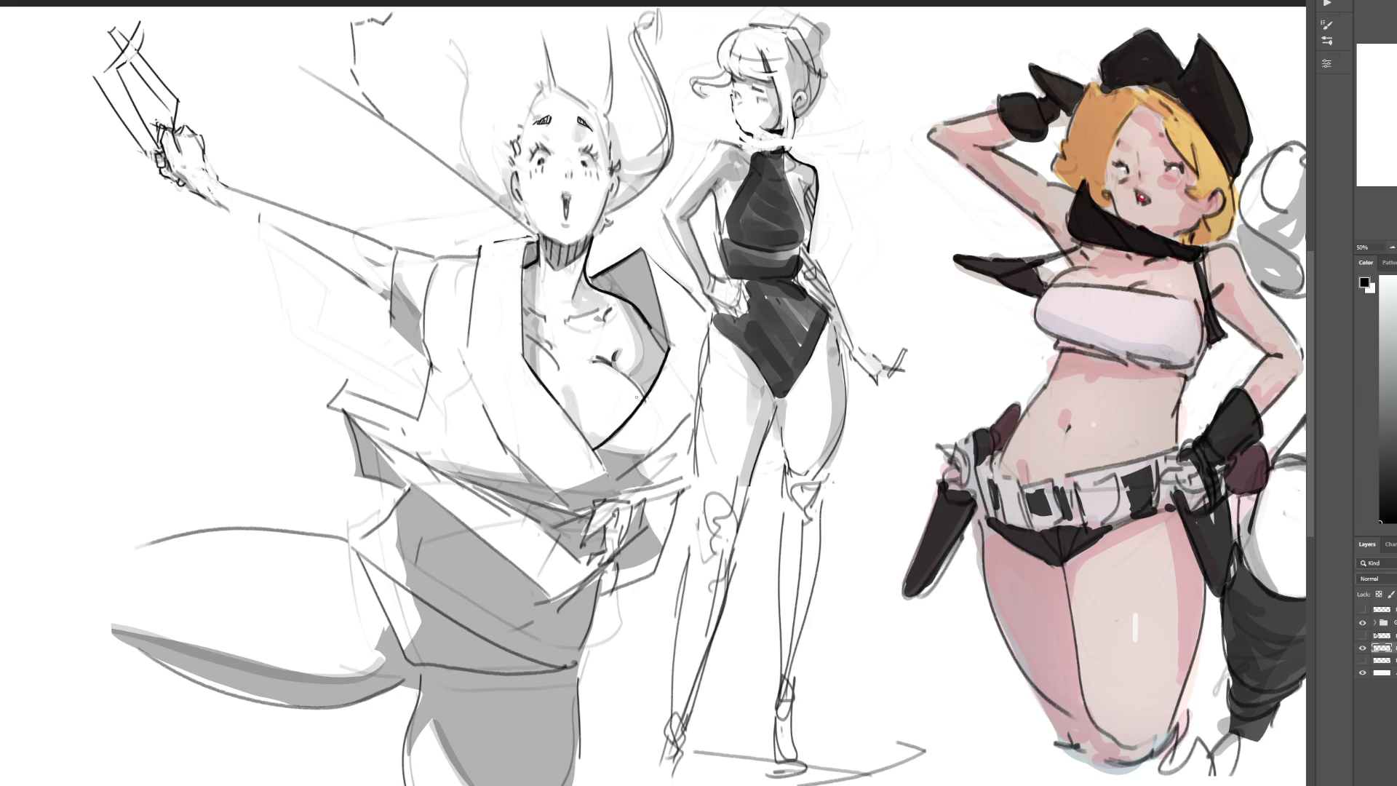
key("ctrl+z")
Step: Zoom out, hide the figure studies, and show the coloured swordsman and girl sketch layers
left_click(1392, 248)
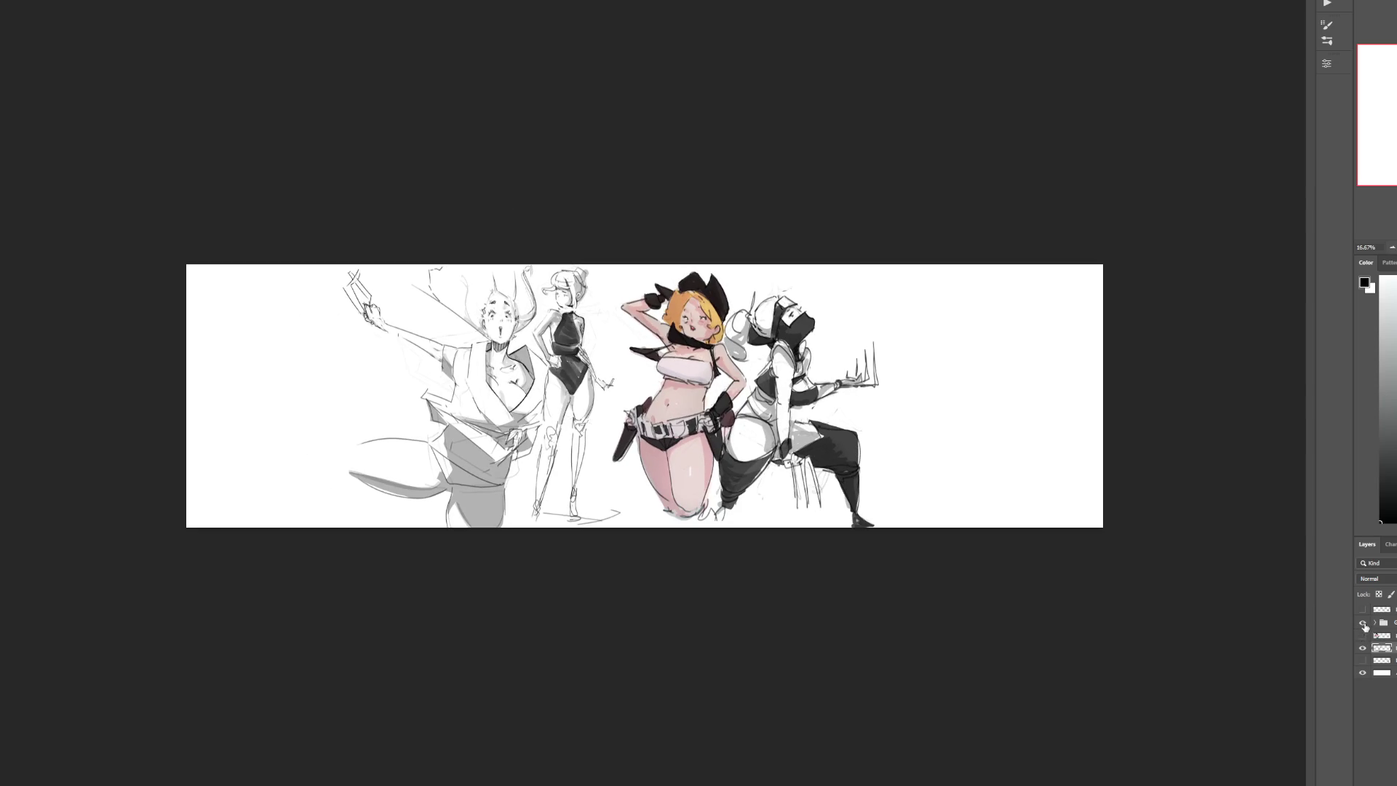
left_click(1363, 623)
left_click(1363, 647)
left_click(1363, 637)
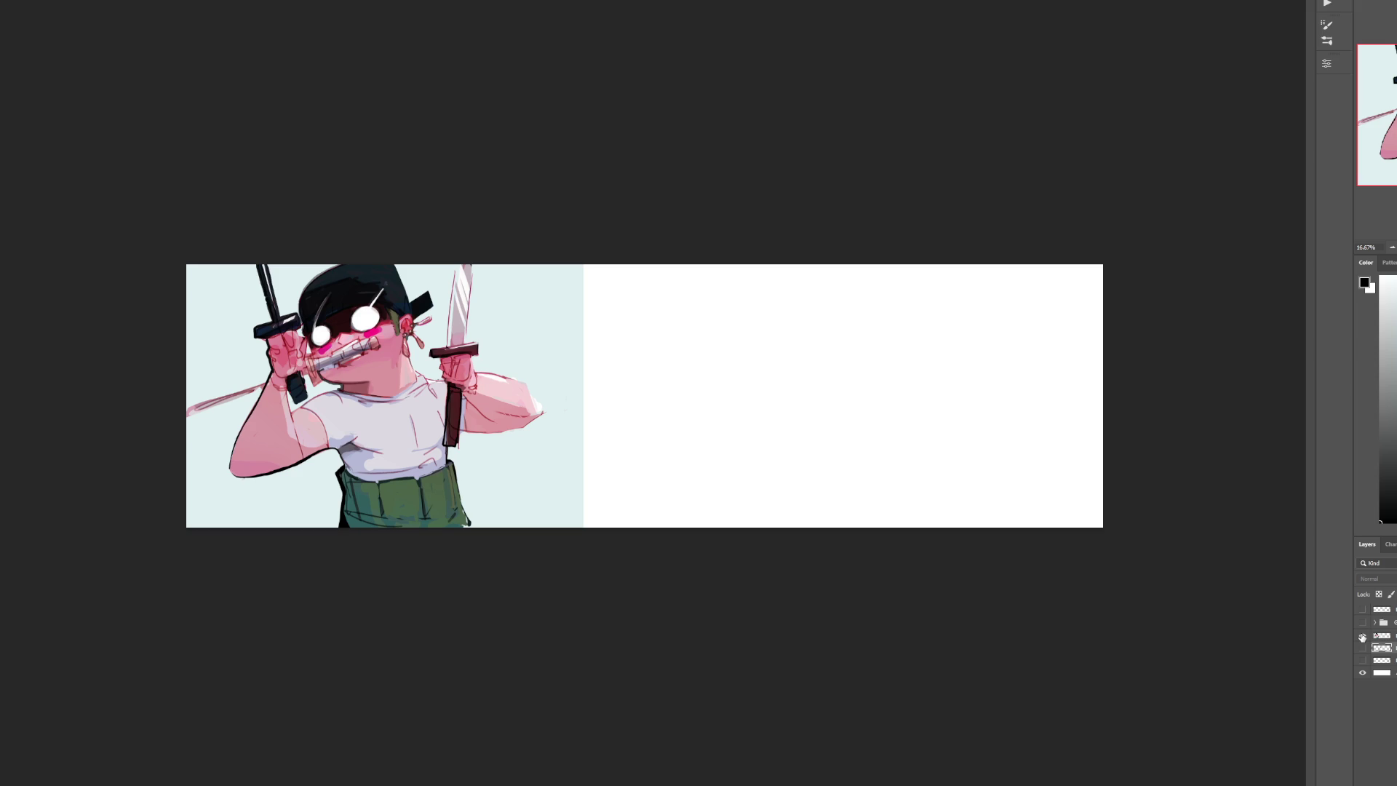
left_click(1363, 610)
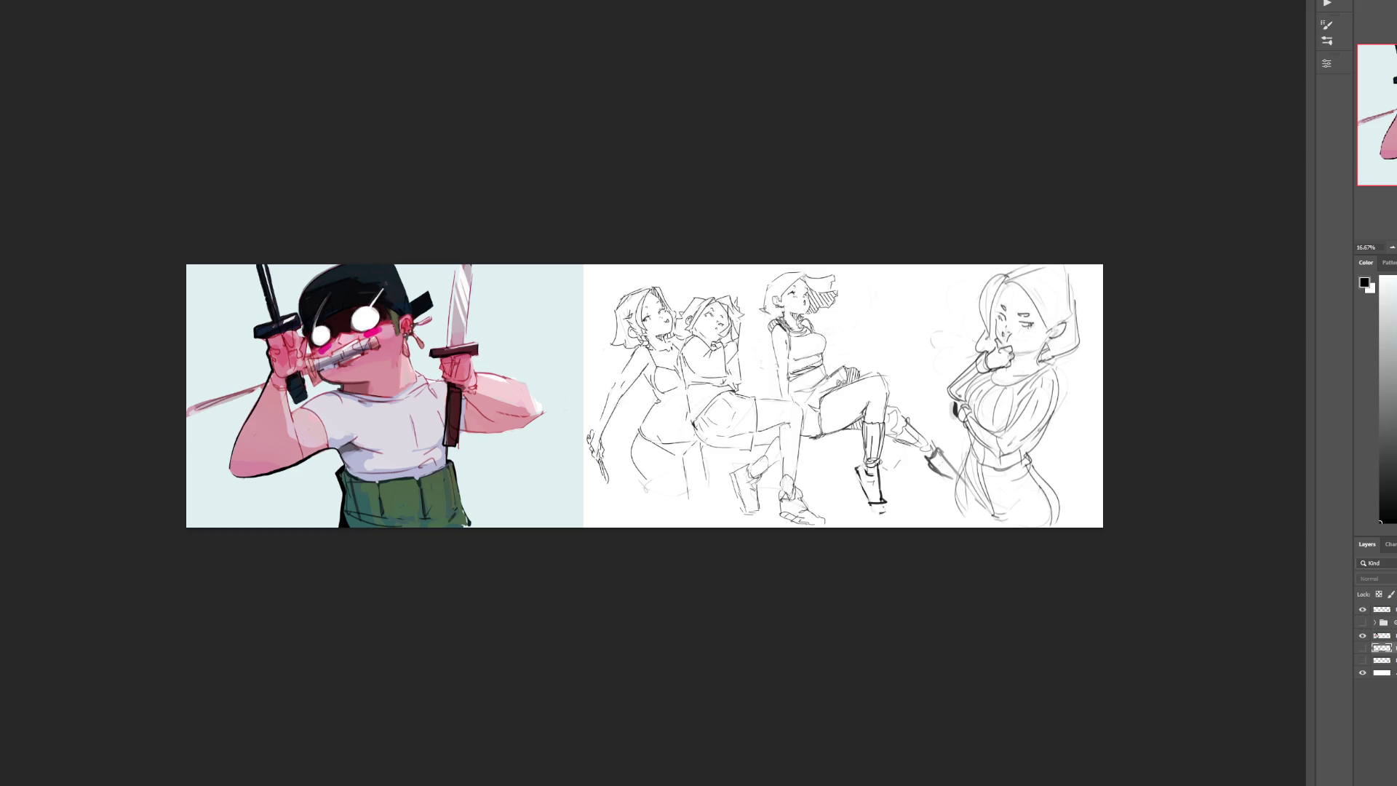
Step: Zoom in on the right-hand girls and select the girl sketches layer for drawing
scroll(645, 389, "up", 5)
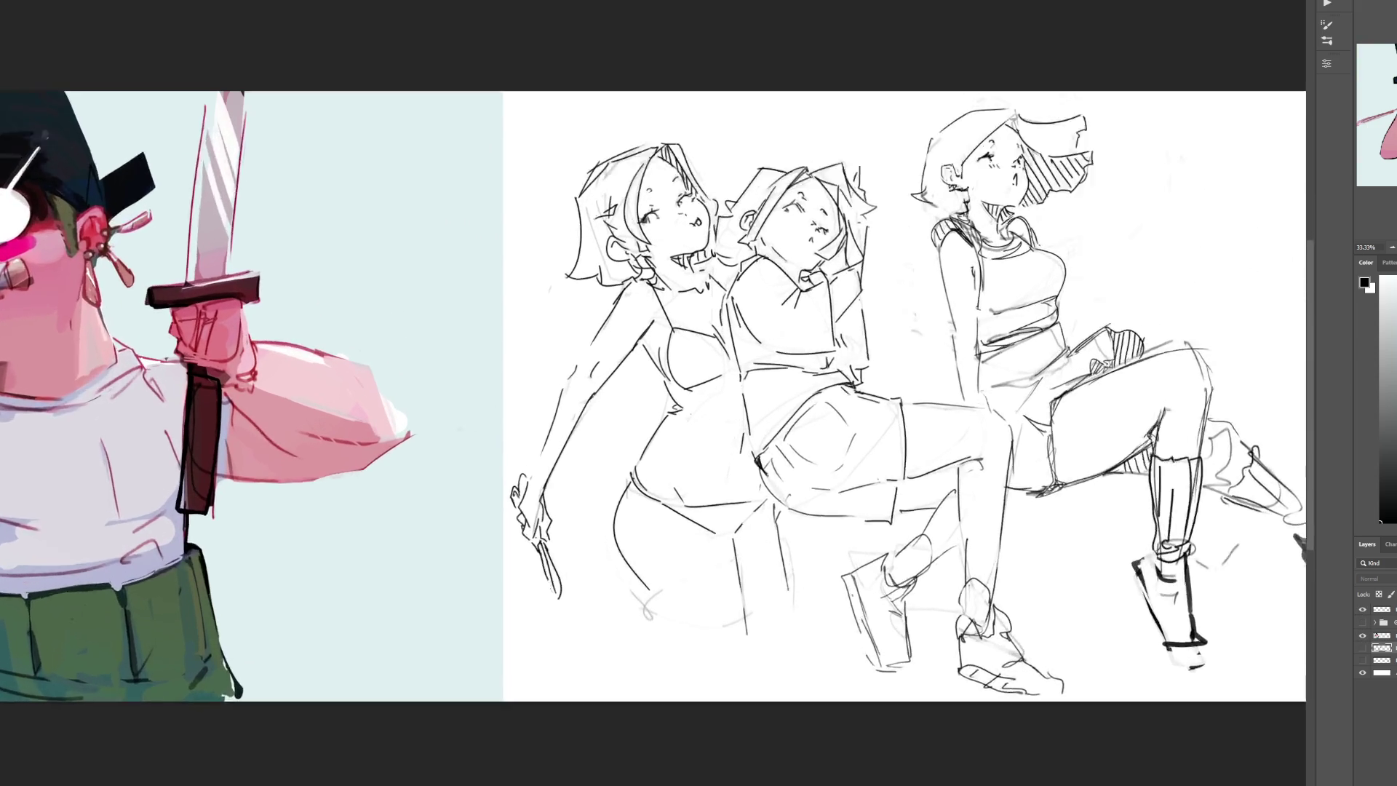
scroll(655, 393, "right", 10)
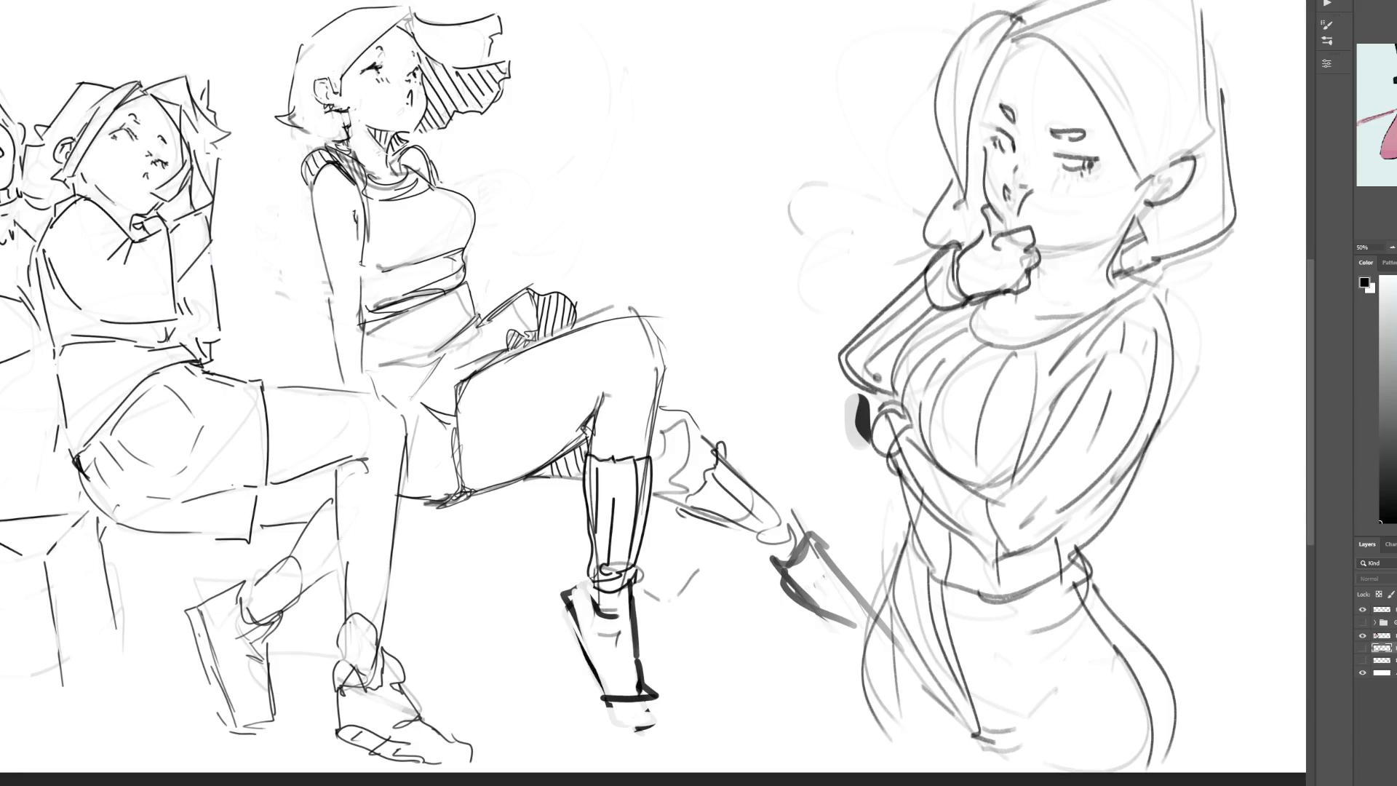
left_click(1381, 609)
Step: Redraw the hooded girl's hand at her mouth with finger lines and a refined upper outline
key("bracketleft")
key("bracketleft")
key("bracketleft")
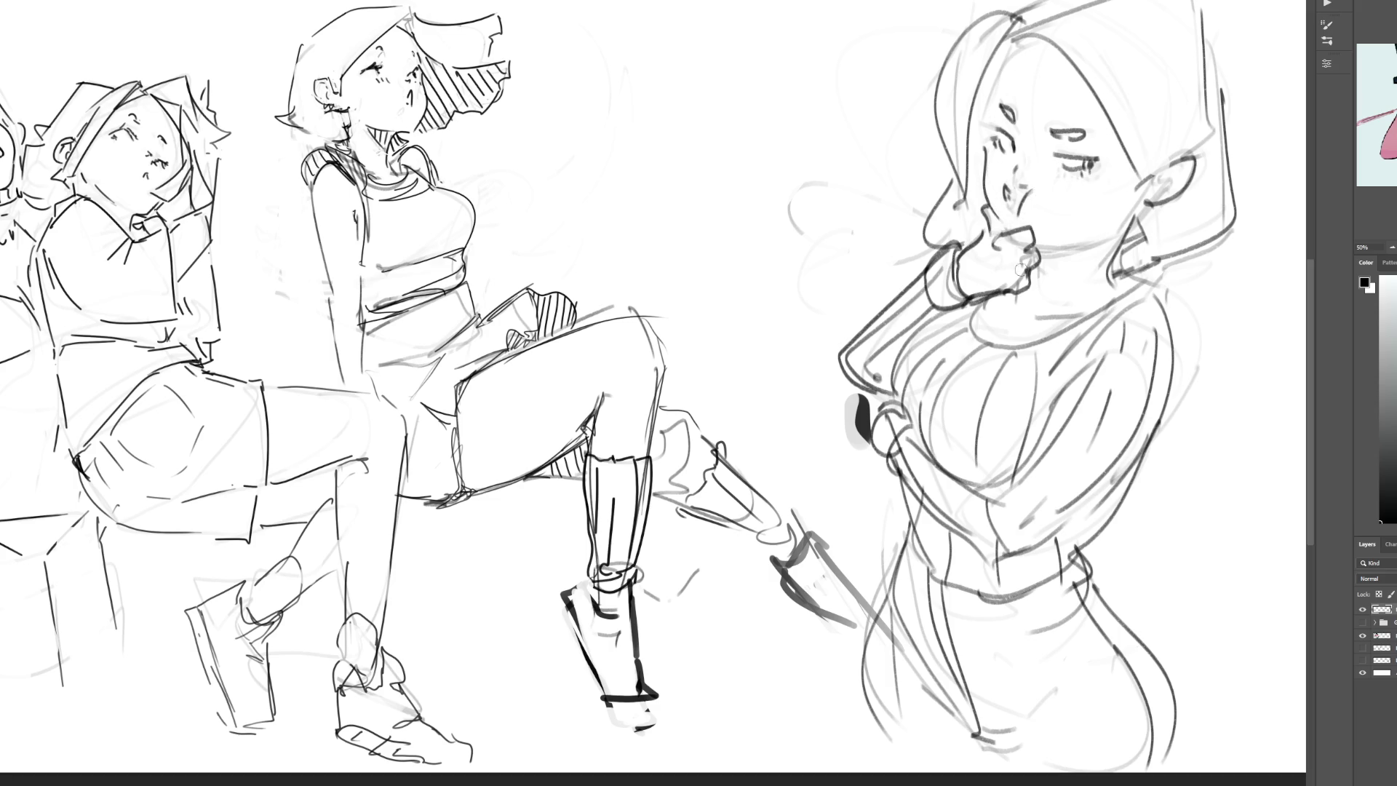
key("bracketright")
left_click_drag(1021, 262, 1021, 272)
mouse_move(1000, 255)
left_mouse_down()
mouse_move(1022, 292)
mouse_move(1011, 298)
mouse_move(1017, 283)
left_mouse_up()
key("ctrl+z")
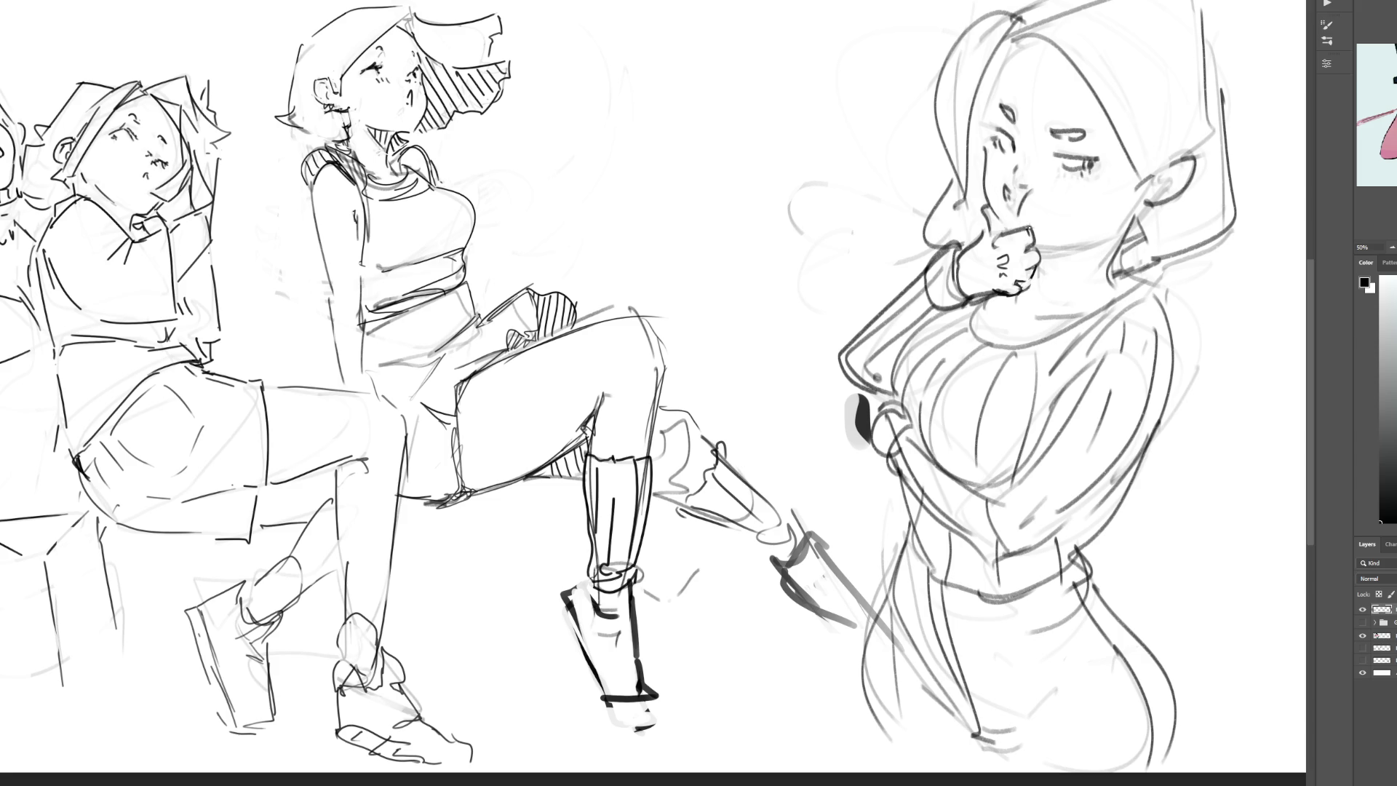
left_click_drag(1037, 234, 1033, 265)
key("ctrl+z")
Step: Add nose strokes, redraw the hair line more vertically, and try an elongated closed eye
left_click_drag(1022, 154, 1026, 167)
left_click_drag(1017, 34, 984, 123)
key("ctrl+z")
left_click_drag(1018, 36, 1001, 114)
key("ctrl+z")
left_click_drag(1055, 137, 1083, 131)
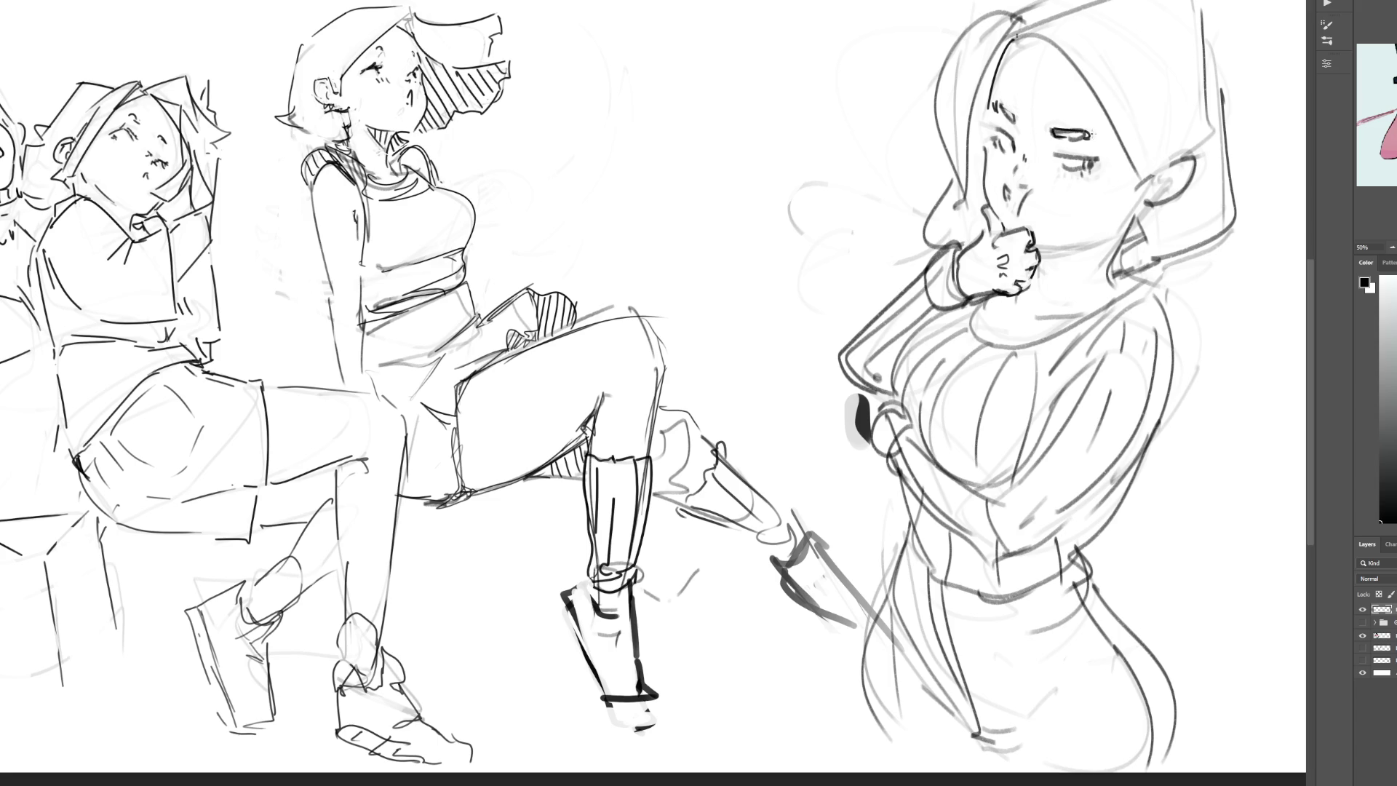
key("ctrl+z")
key("ctrl+z")
Step: Add a lower eyelid line and hatch along the hooded girl's hairline
left_click_drag(1055, 155, 1069, 154)
mouse_move(1019, 127)
left_mouse_down()
mouse_move(991, 82)
mouse_move(998, 59)
left_mouse_up()
left_click_drag(989, 74, 1019, 26)
left_click_drag(1017, 28, 1022, 16)
mouse_move(972, 121)
left_mouse_down()
mouse_move(984, 98)
mouse_move(984, 120)
left_mouse_up()
left_click_drag(970, 182, 981, 152)
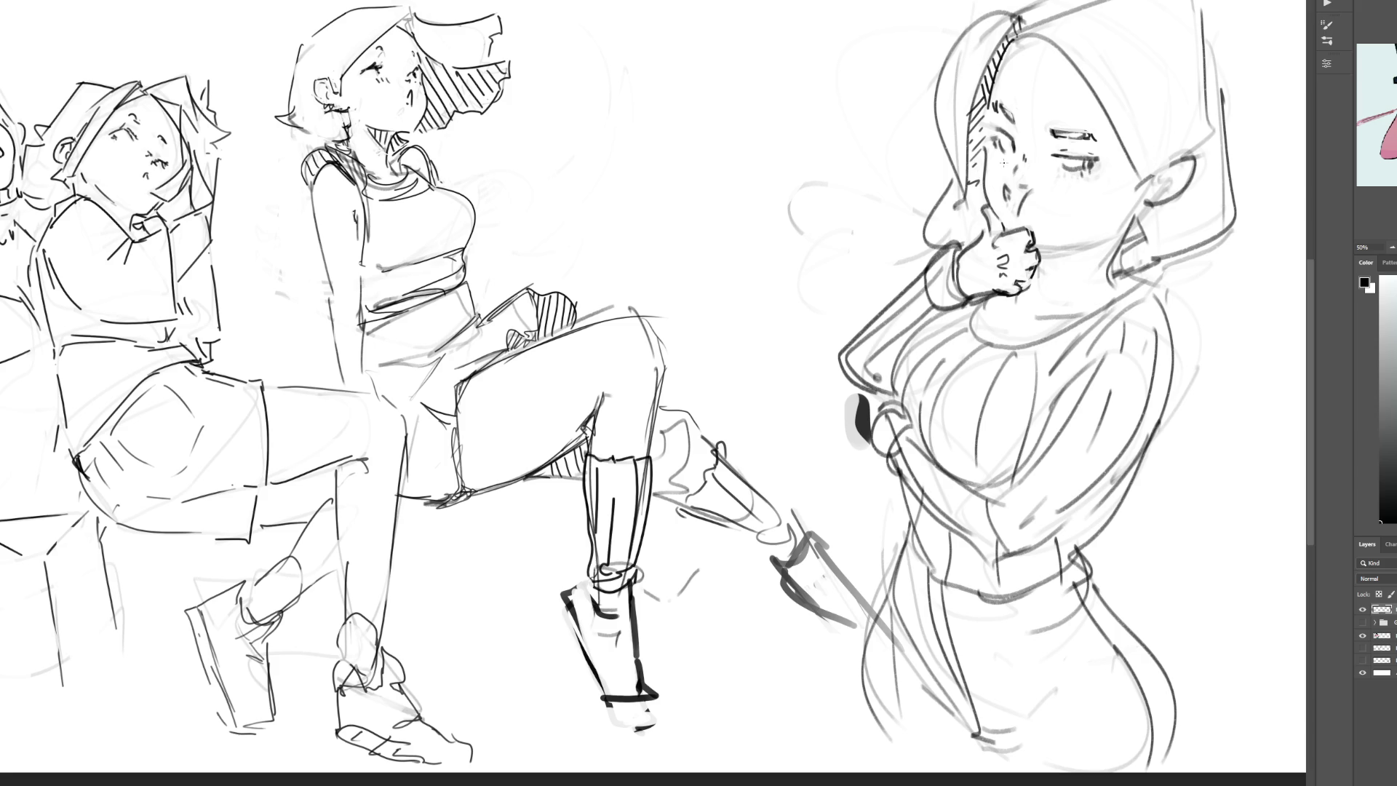
key("ctrl+z")
key("ctrl+z")
key("ctrl+z")
key("ctrl+z")
left_click_drag(1079, 169, 1111, 154)
key("ctrl+z")
Step: Refine the face edge and eye with inner-corner lashes, erasing the grey nose lines
left_click_drag(1011, 138, 1016, 154)
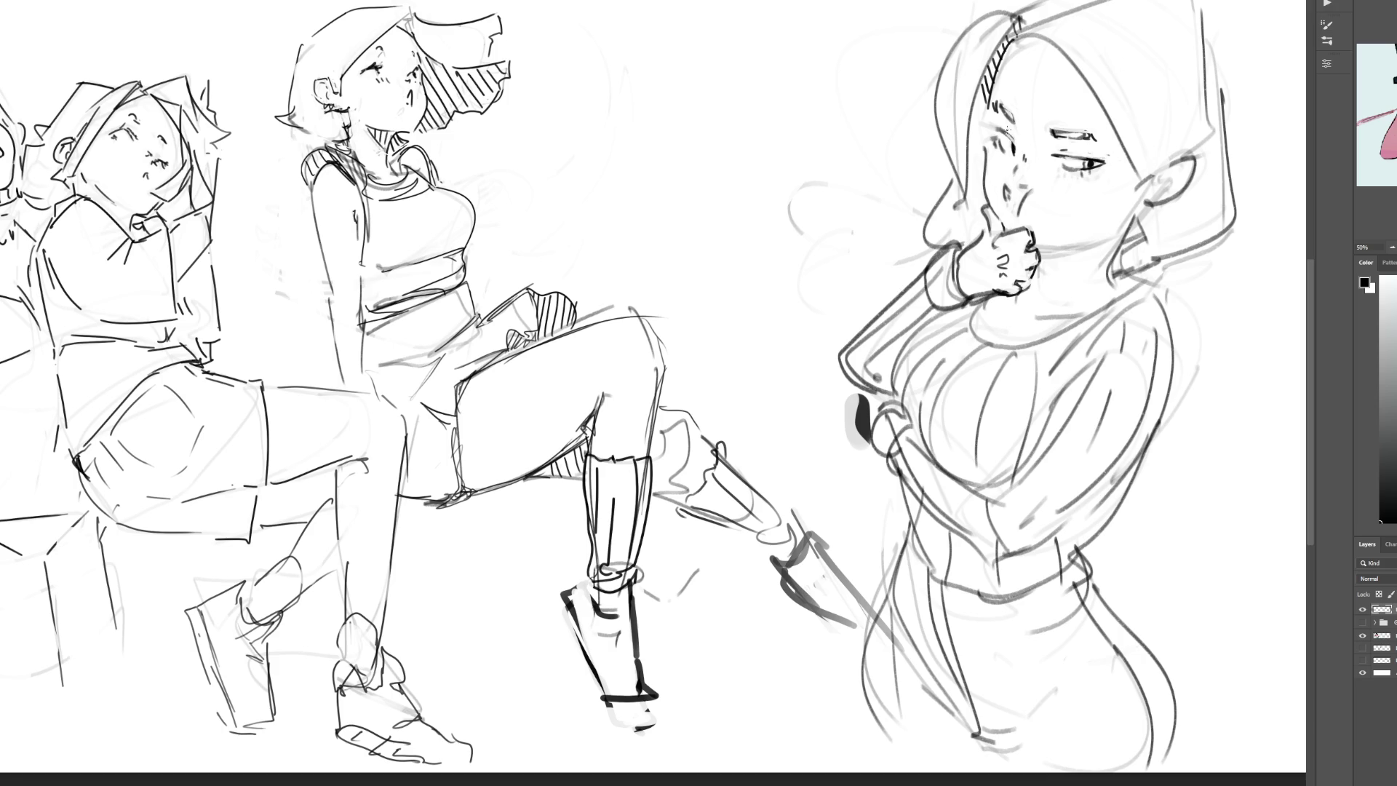
left_click_drag(996, 125, 1011, 138)
left_click_drag(1032, 189, 1017, 213)
left_click_drag(1061, 161, 1067, 168)
left_click_drag(1086, 149, 1071, 156)
key("ctrl+z")
Step: Hatch the girl's left cheek with small marks, and try a tear line below the eye, mostly erasing it
left_click_drag(1068, 176, 1053, 216)
left_click_drag(1003, 152, 992, 184)
left_click(1054, 203)
left_click_drag(1064, 182, 1056, 214)
left_click_drag(1001, 177, 989, 187)
left_click(1018, 158)
mouse_move(1036, 157)
left_mouse_down()
mouse_move(1043, 168)
mouse_move(1050, 133)
left_mouse_up()
Step: Ink the jaw and ear line and draw a stroke across the girl's mouth
left_click_drag(1135, 173, 1141, 192)
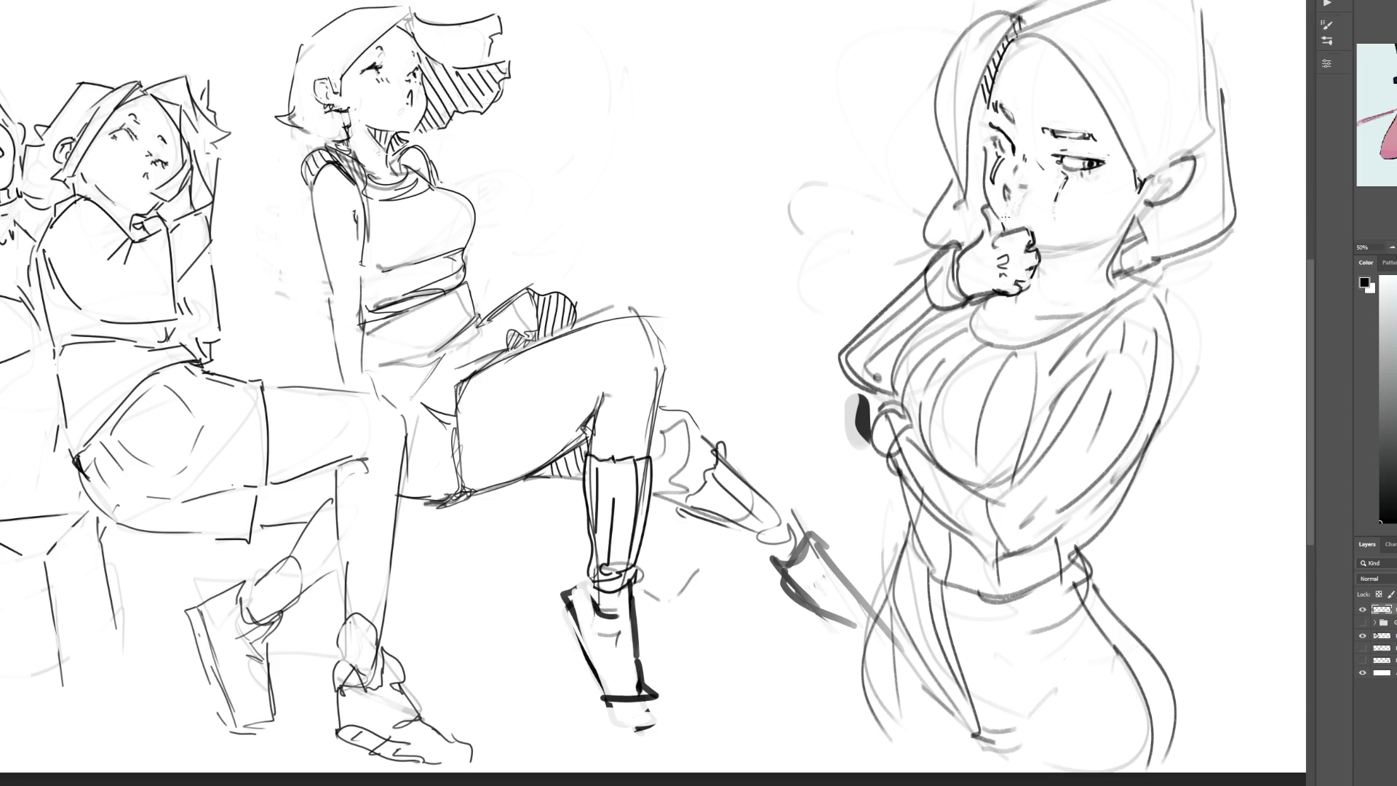
left_click_drag(1037, 252, 1092, 241)
key("ctrl+z")
left_click(1393, 249)
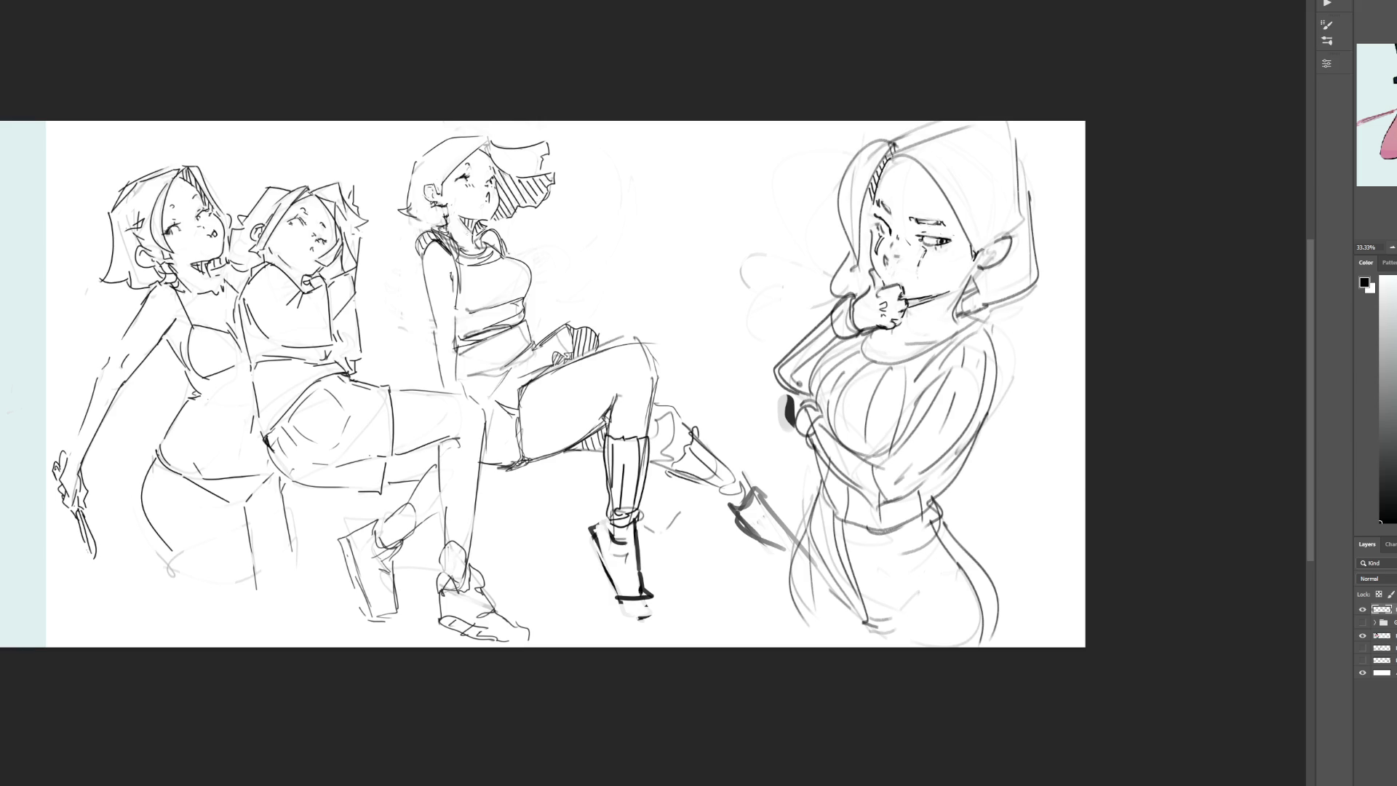
Step: Zoom out to 25% and scroll to reveal the coloured three-sword swordsman beside the sketches
key("ctrl+minus")
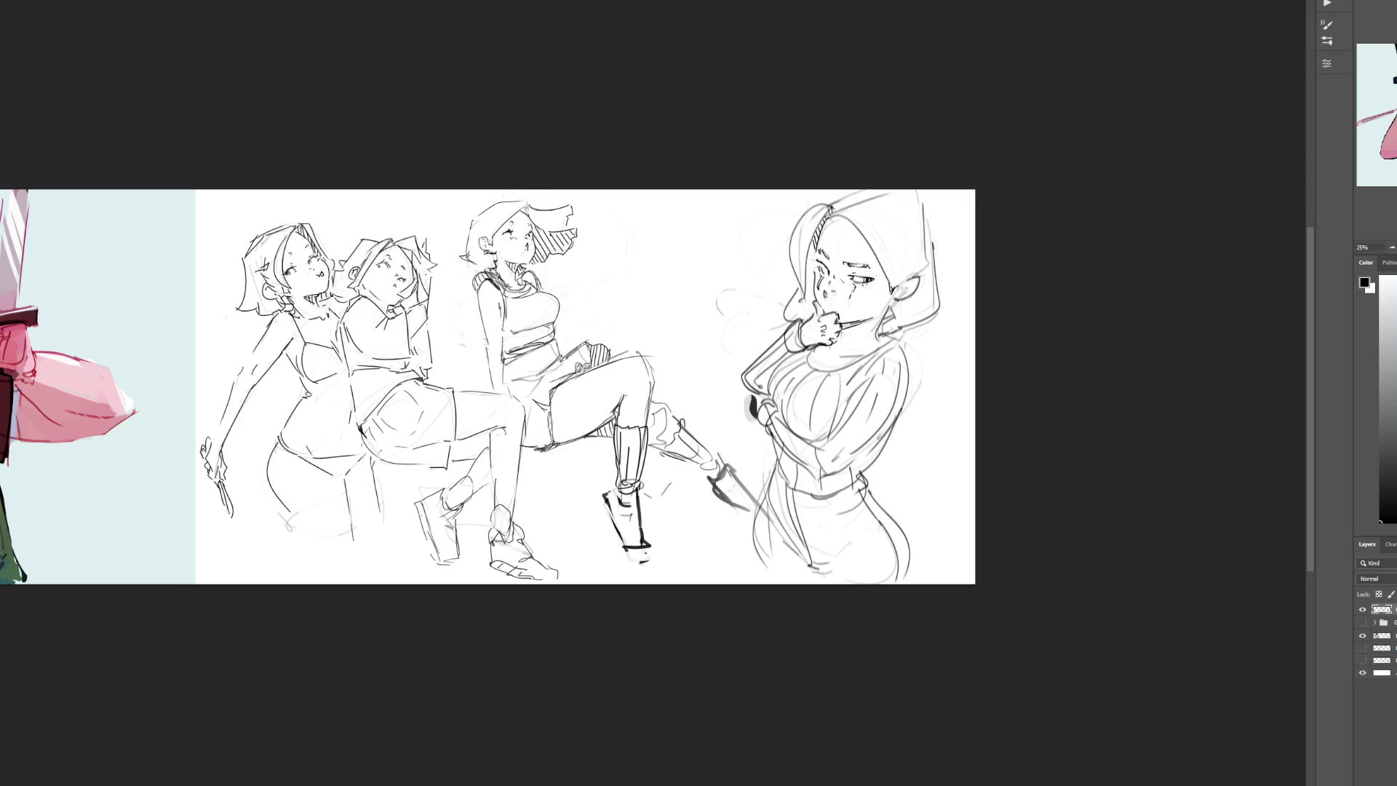
scroll(655, 385, "left", 5)
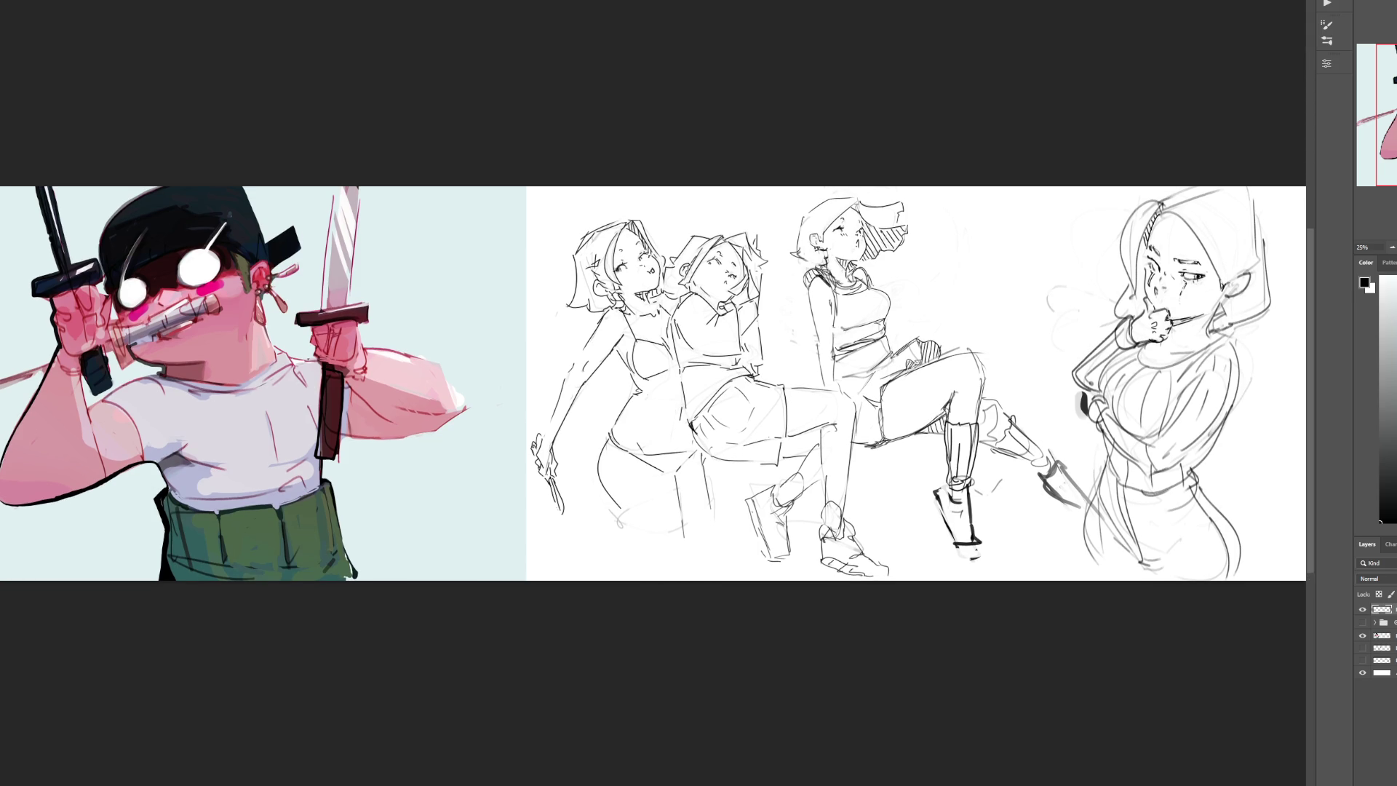
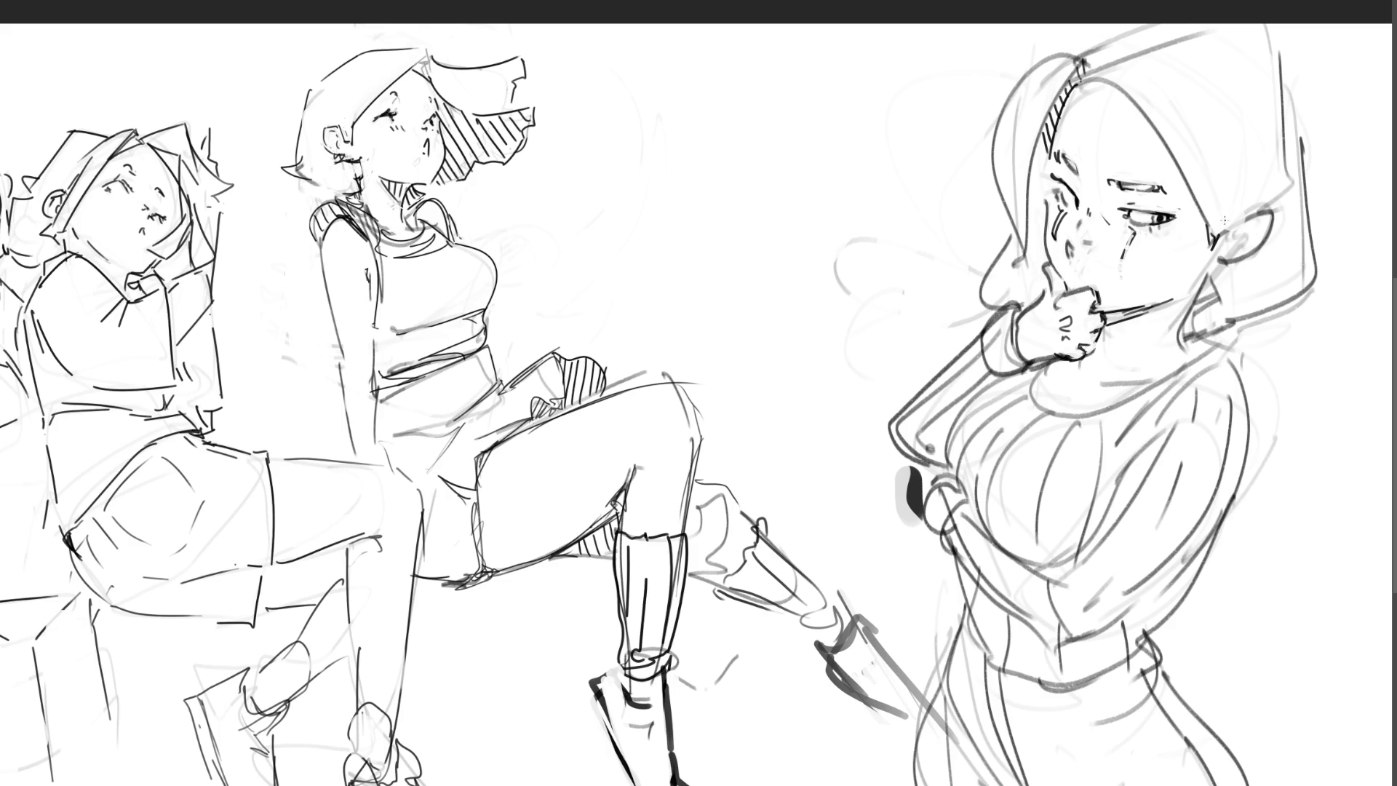
Step: Enlarge the brush and shift the girl sketches slightly to the right
key("bracketright")
key("bracketright")
key("bracketright")
scroll(587, 461, "down", 5)
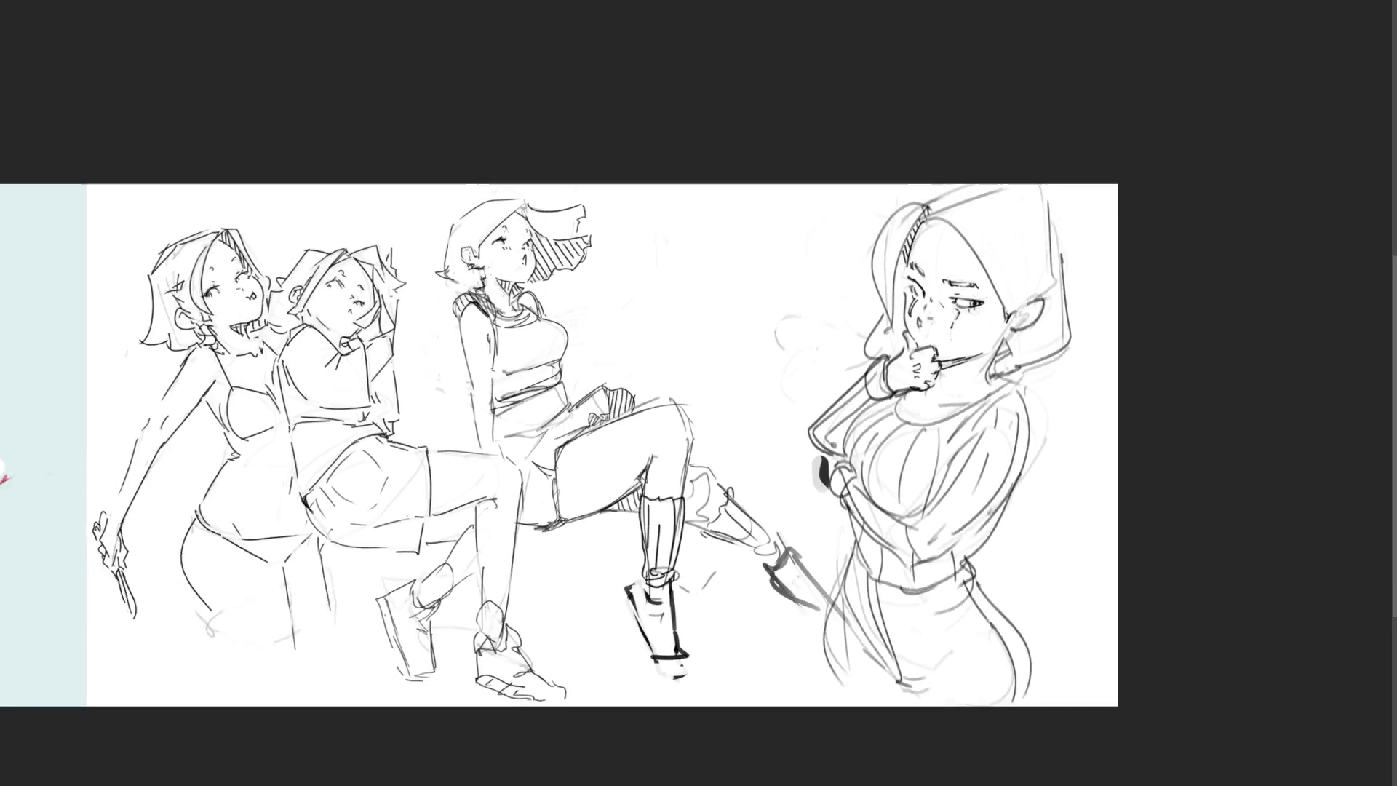
key("ctrl+t")
mouse_move(587, 461)
left_mouse_down()
mouse_move(643, 478)
mouse_move(640, 453)
left_mouse_up()
key("Return")
Step: Try moving the coloured swordsman panel toward the sketches, then cancel to keep its position
left_click(254, 414)
mouse_move(131, 413)
left_mouse_down()
mouse_move(934, 414)
mouse_move(732, 399)
left_mouse_up()
key("Escape")
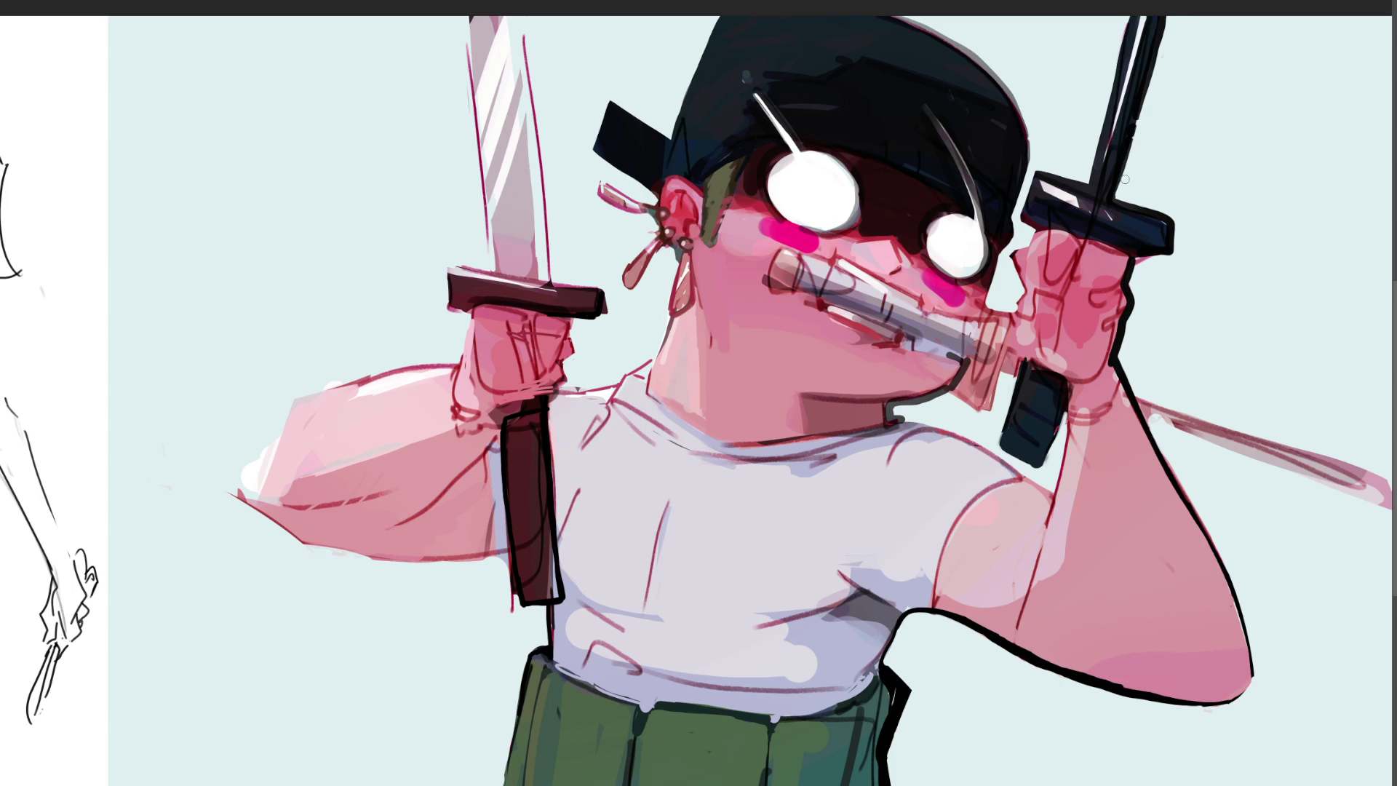
Step: Repaint the upper sword blade slightly lighter, comparing before and after
left_click_drag(1126, 176, 1163, 17)
key("ctrl+z")
key("ctrl+y")
key("ctrl+y")
key("ctrl+z")
key("ctrl+y")
key("ctrl+z")
key("ctrl+y")
key("ctrl+z")
key("ctrl+y")
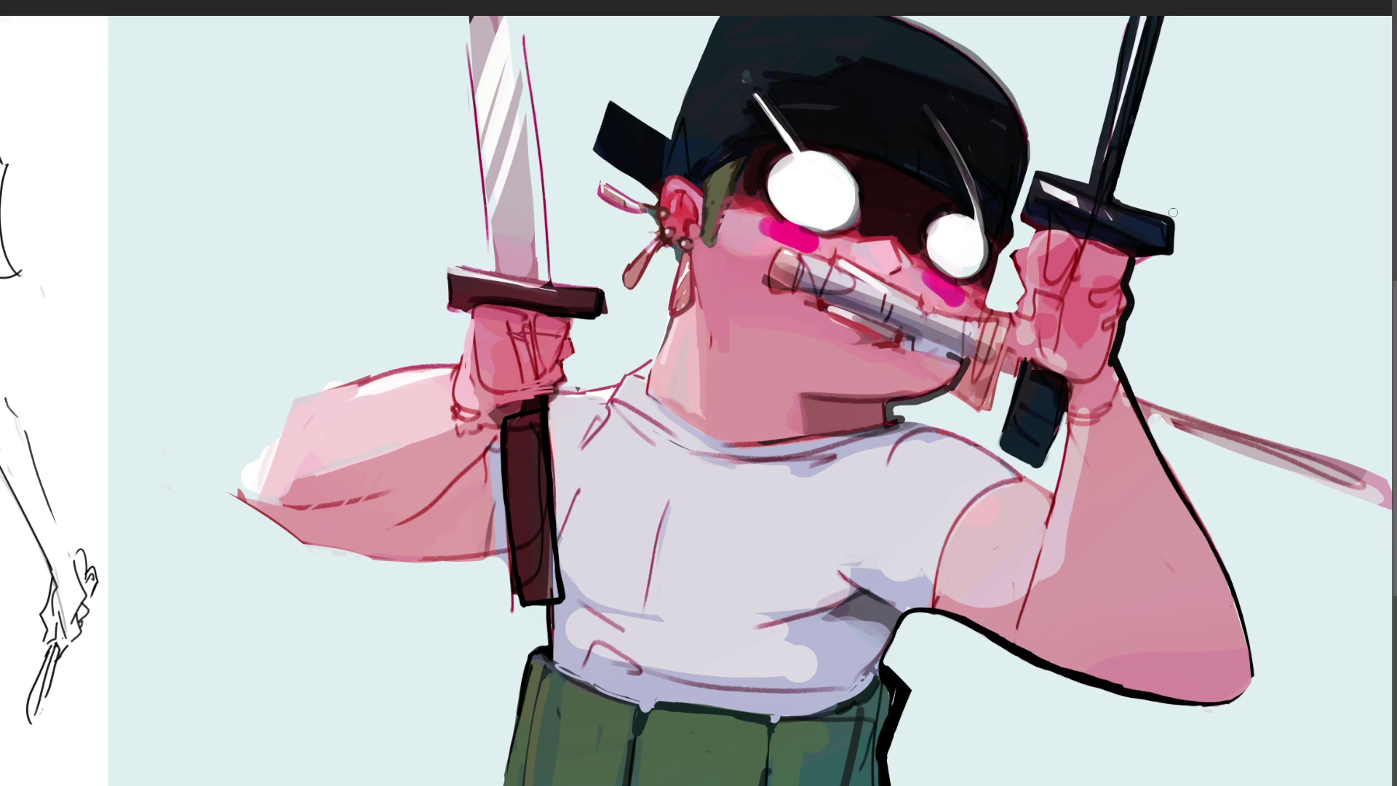
Step: Compare the sword guard stroke before and after, and keep it
key("ctrl+y")
key("ctrl+z")
key("ctrl+y")
key("ctrl+z")
key("ctrl+y")
Step: Darken and extend the bandana knot, and paint sampled skin pink over the wrist band
mouse_move(587, 152)
left_mouse_down()
mouse_move(619, 178)
mouse_move(631, 171)
mouse_move(586, 155)
mouse_move(615, 89)
mouse_move(658, 135)
mouse_move(582, 169)
mouse_move(652, 188)
left_mouse_up()
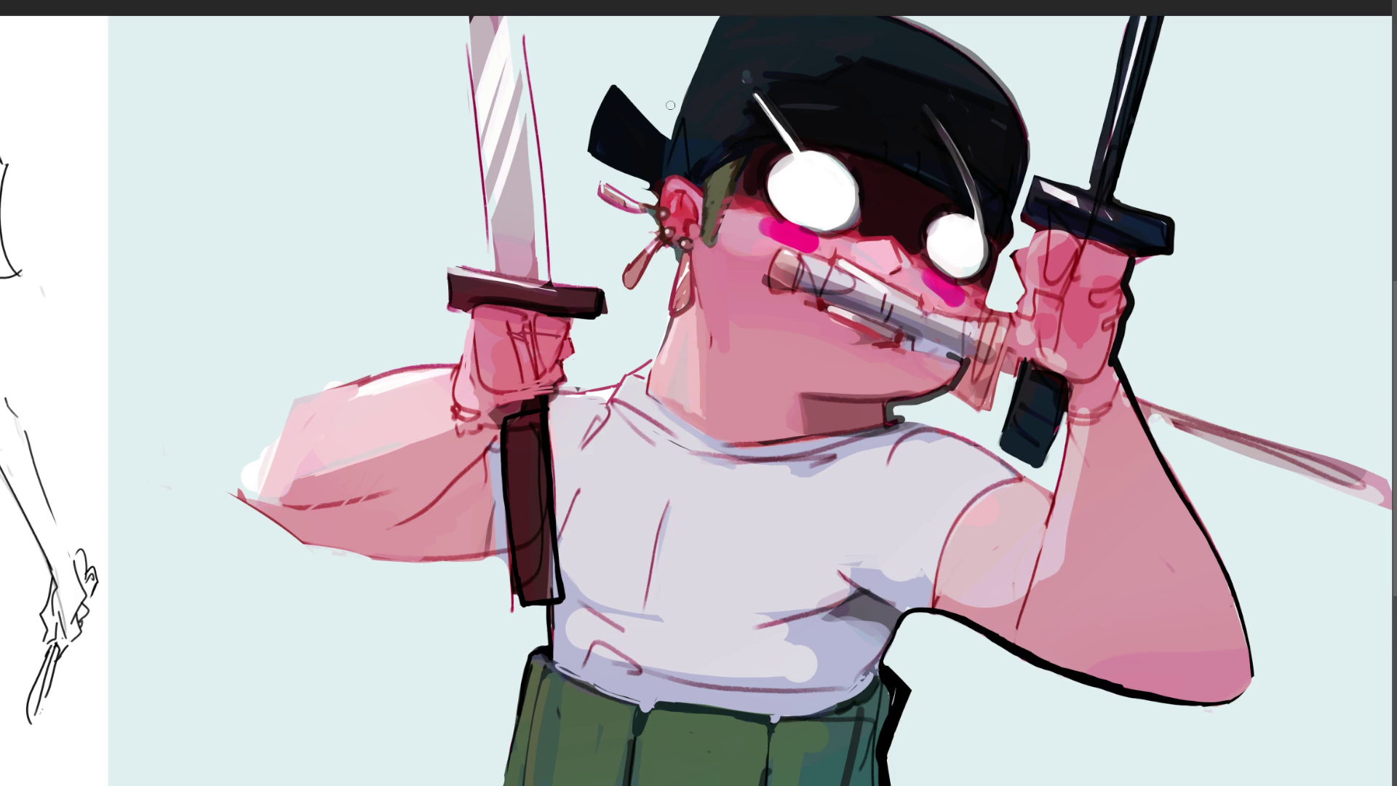
key("alt")
mouse_move(502, 401)
left_mouse_down()
mouse_move(539, 399)
mouse_move(500, 396)
left_mouse_up()
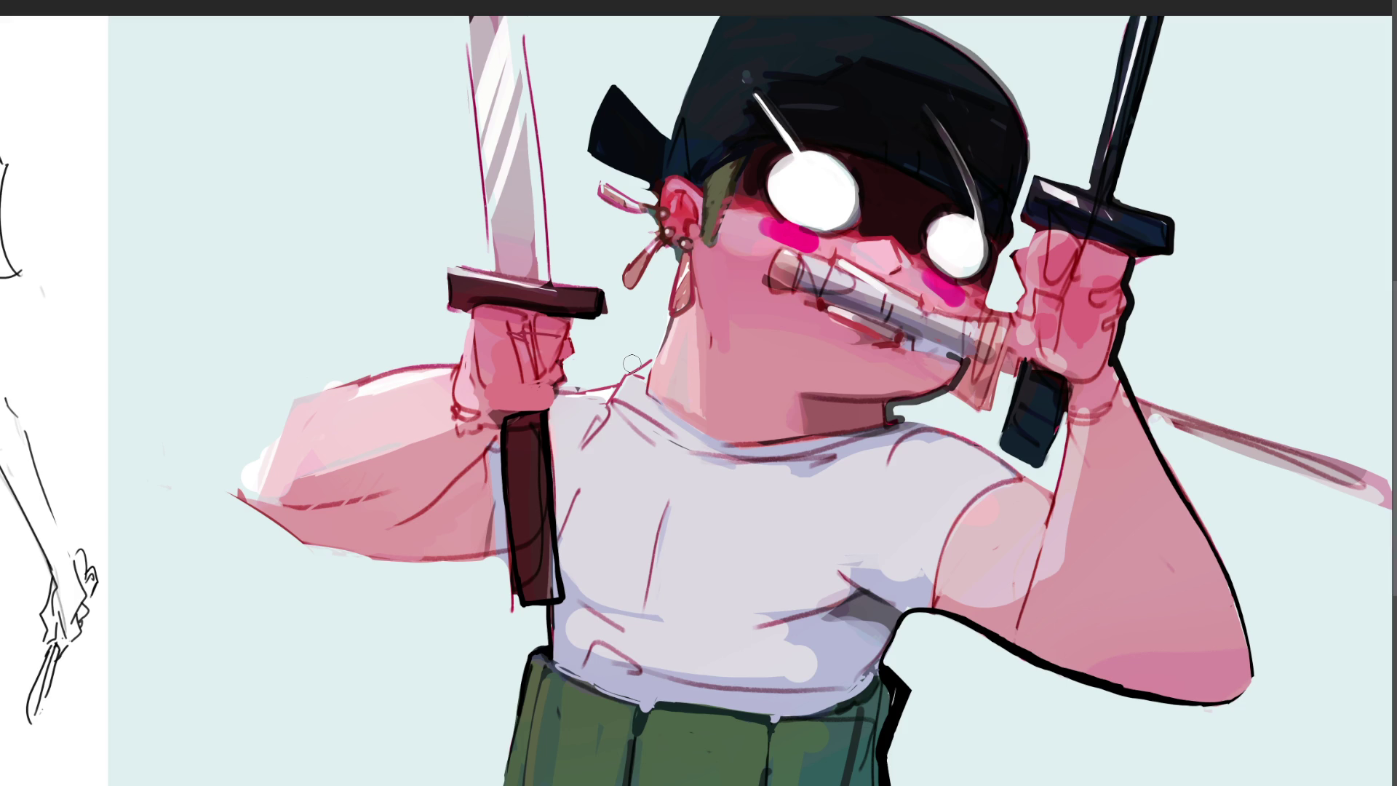
Step: Add lighter pink to the top of the hand and a white highlight along the chin
key("alt")
left_click_drag(478, 326, 479, 341)
left_click_drag(819, 384, 896, 394)
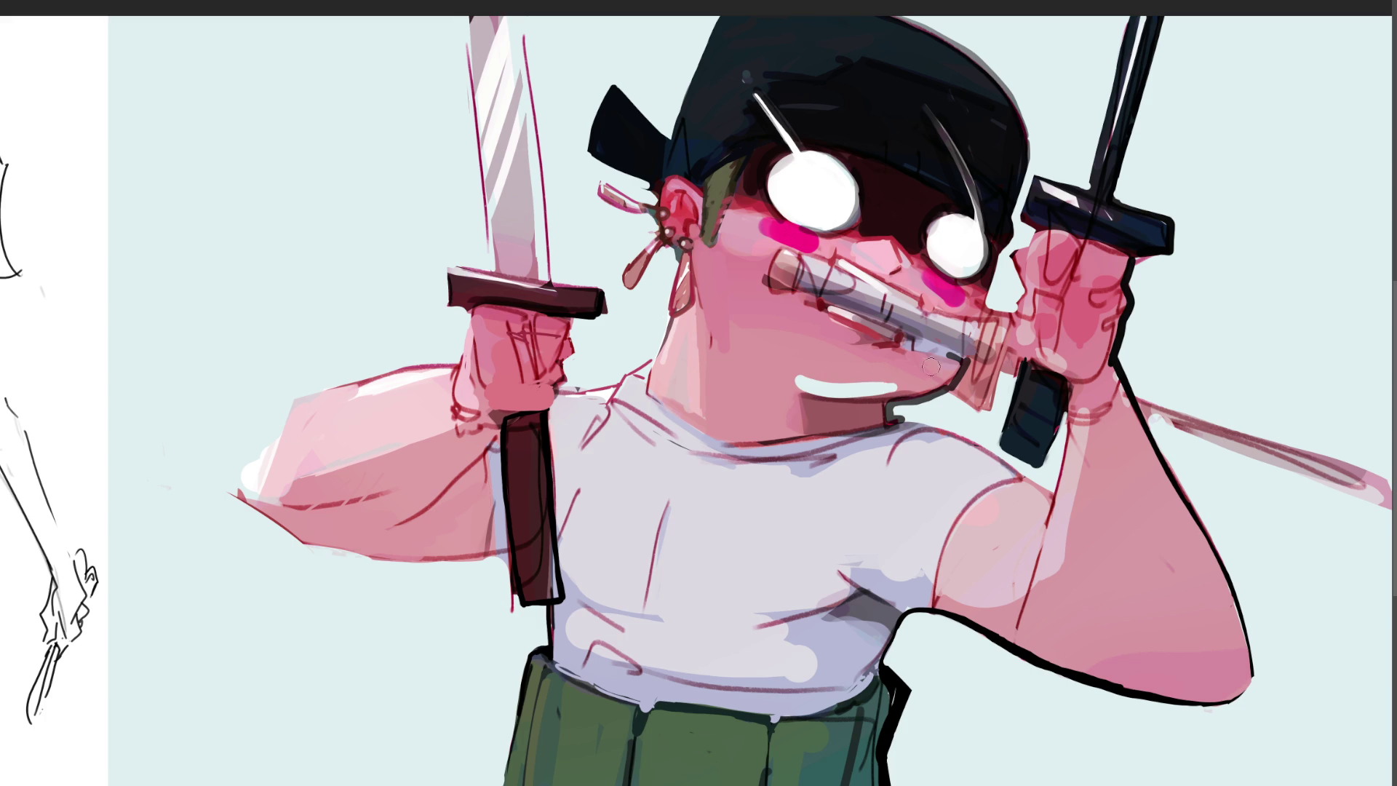
Step: Thin the chin highlight with skin pink, darken both cheek blushes, and clean the chin outline
left_click(849, 356, "alt")
left_click_drag(797, 380, 907, 396)
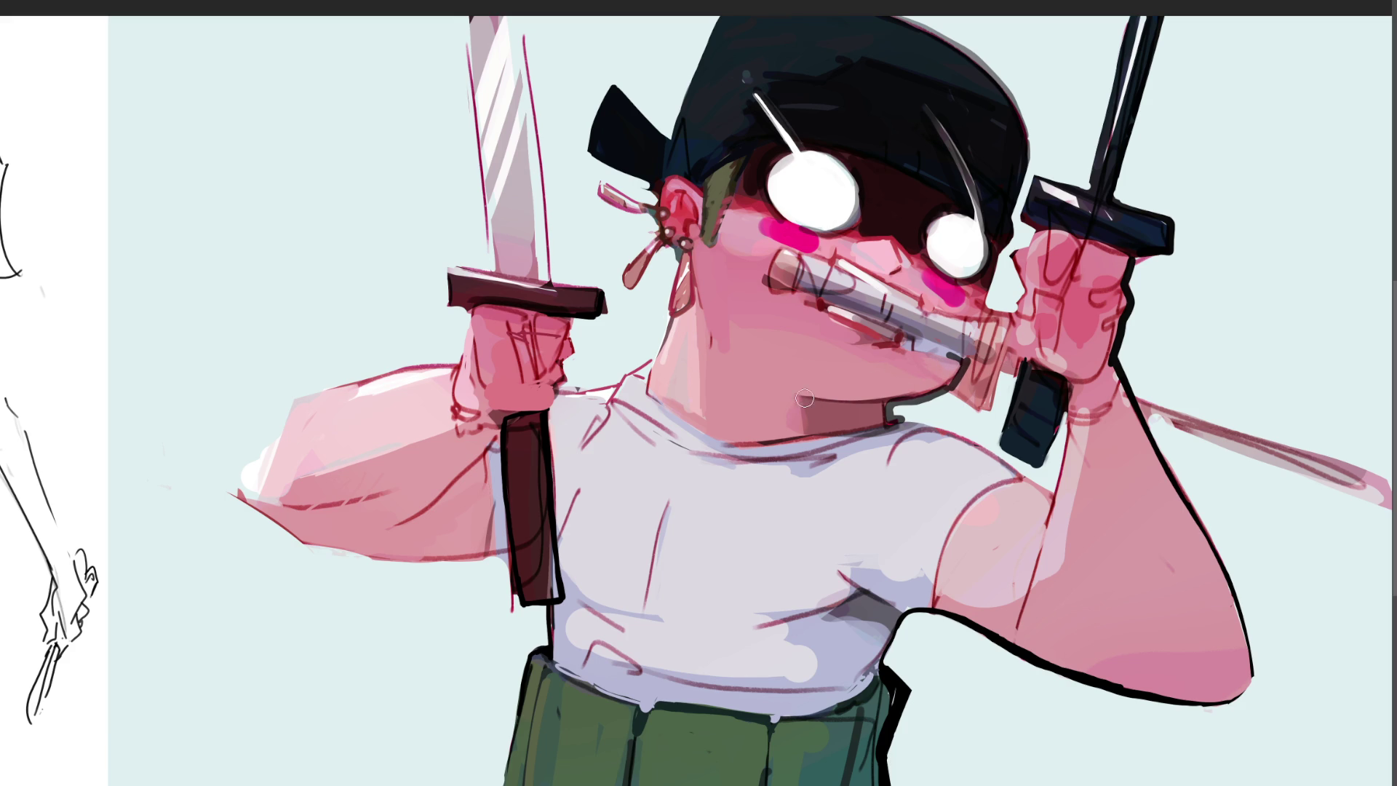
left_click(743, 227, "alt")
left_click_drag(772, 227, 770, 234)
mouse_move(928, 278)
left_mouse_down()
mouse_move(948, 294)
mouse_move(919, 283)
left_mouse_up()
left_click_drag(899, 413, 946, 400)
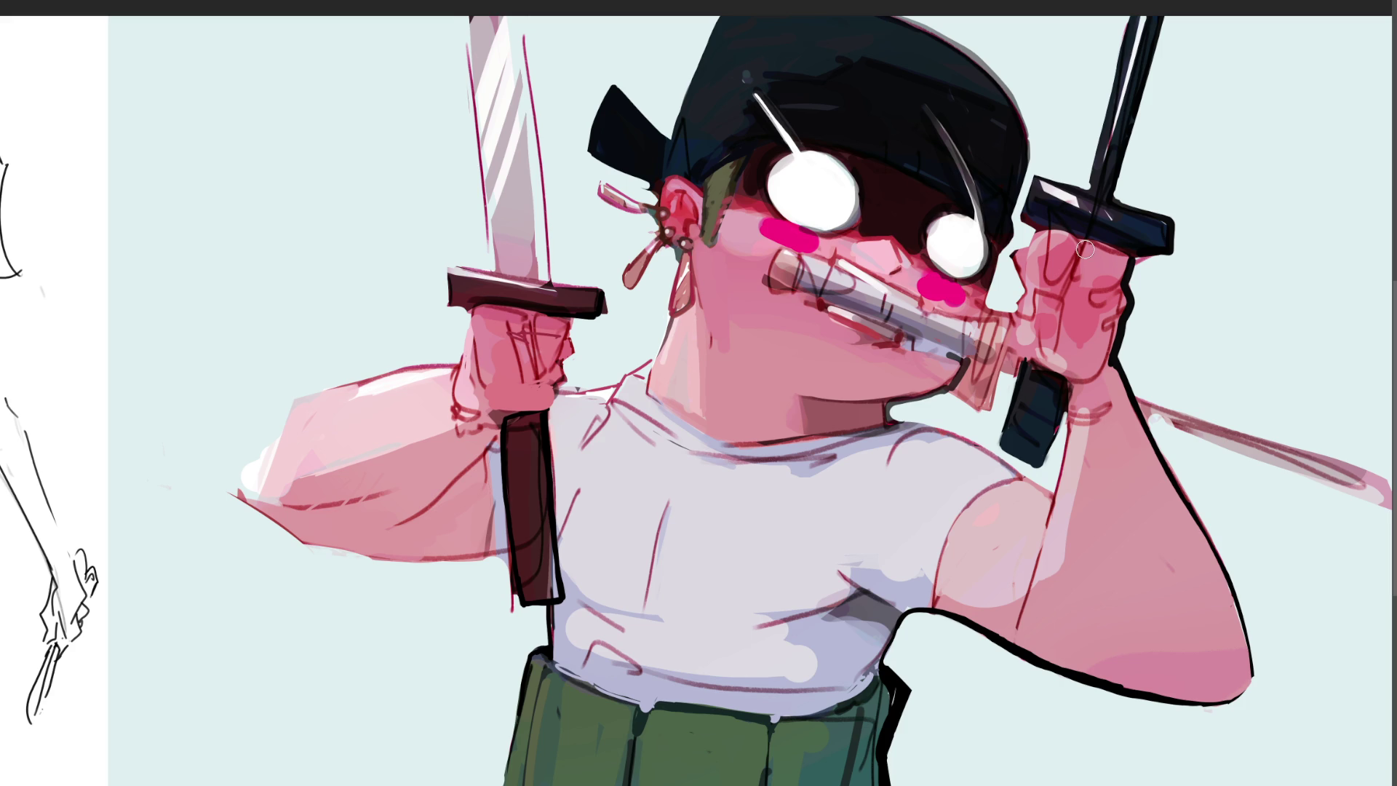
Step: Try continuous and dashed white highlights along the right sword blade, undoing each attempt
left_click_drag(1139, 405, 1307, 463)
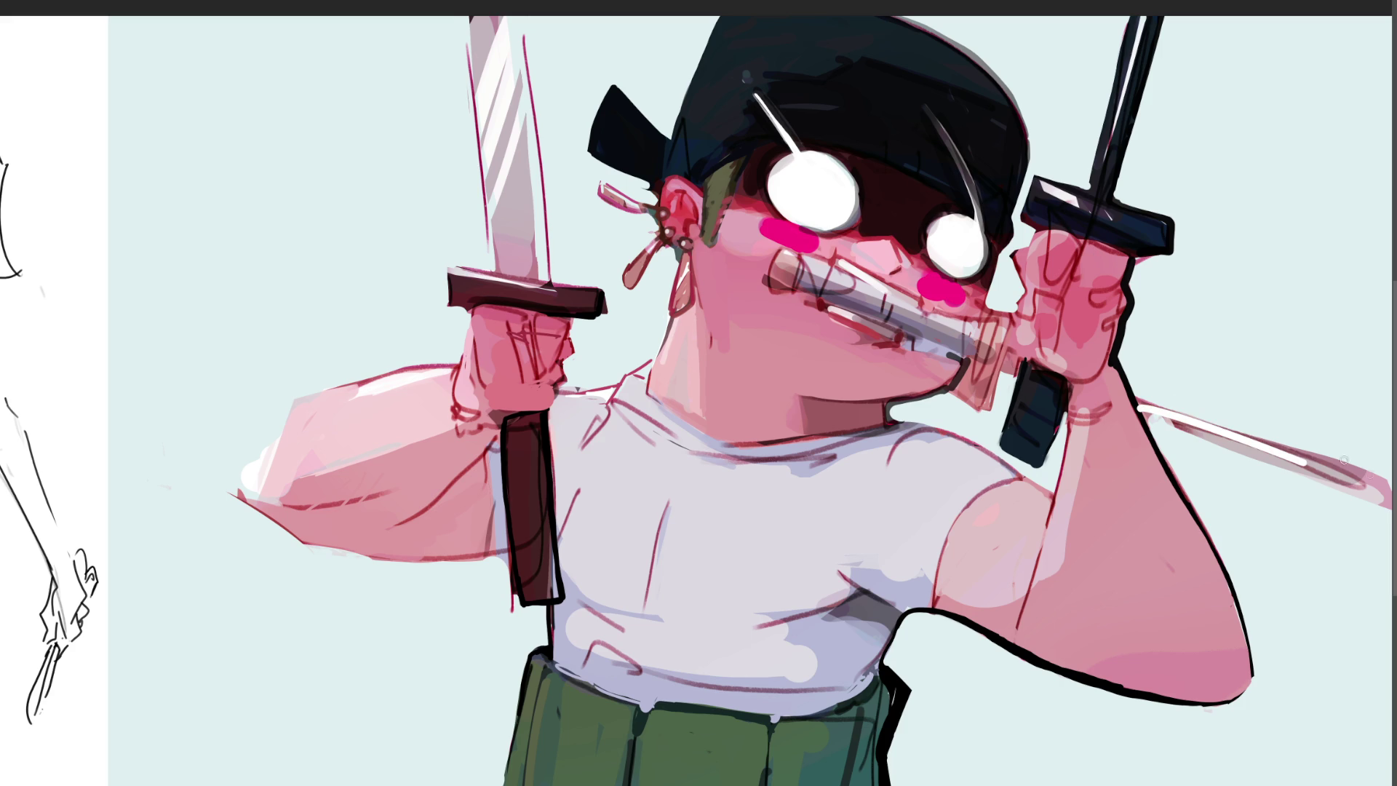
key("ctrl+z")
left_click_drag(1141, 402, 1307, 479)
key("ctrl+z")
left_click_drag(1146, 400, 1332, 473)
key("ctrl+z")
left_click_drag(1146, 400, 1347, 477)
key("ctrl+z")
left_click(1150, 404)
left_click(1180, 417)
key("ctrl+z")
key("ctrl+z")
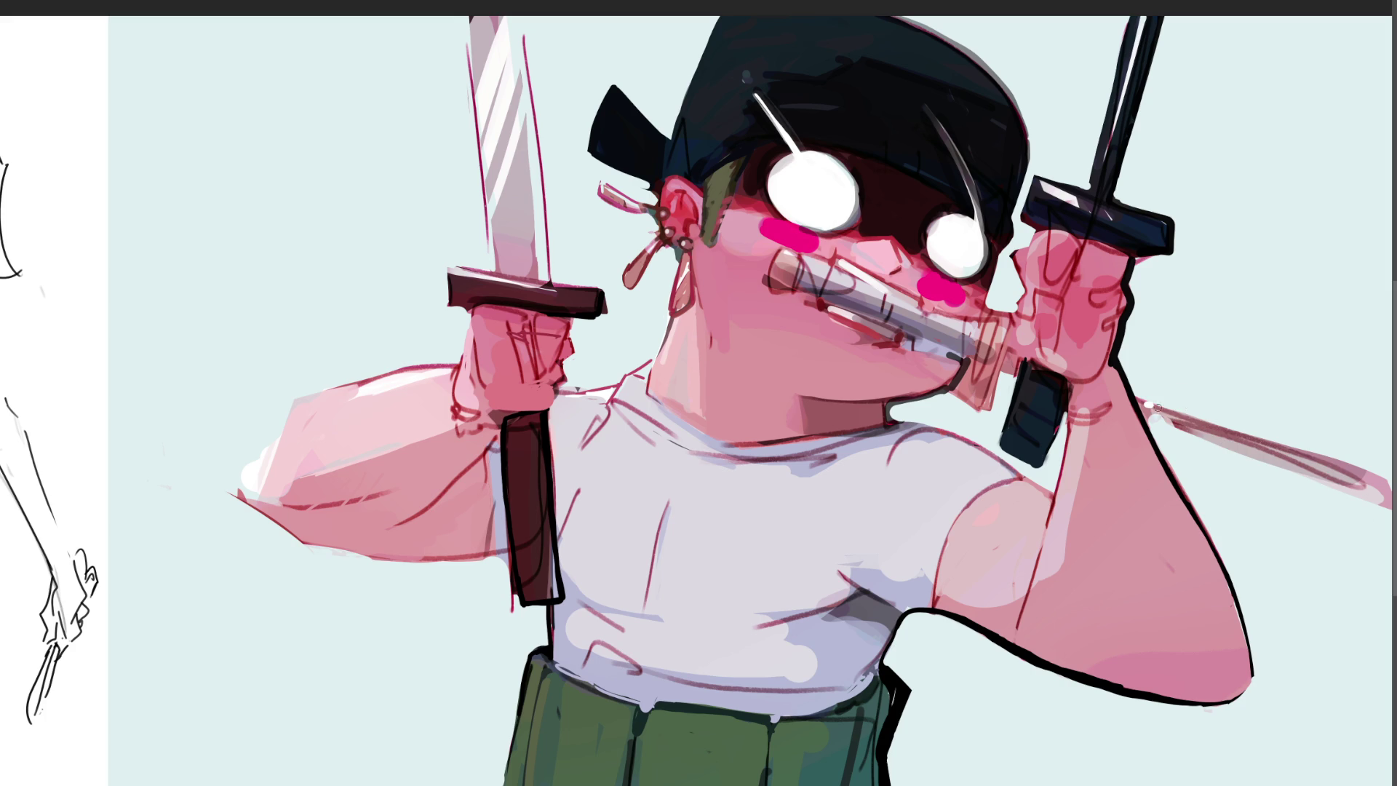
Step: Paint the final long white blade highlight and a pink-narrowed white highlight on the left elbow
left_click_drag(1134, 400, 1299, 461)
key("ctrl+z")
left_click_drag(1135, 399, 1373, 479)
key("ctrl+z")
left_click_drag(1150, 402, 1390, 504)
key("ctrl+z")
left_click_drag(1155, 404, 1374, 478)
key("ctrl+z")
left_click_drag(1149, 408, 1374, 477)
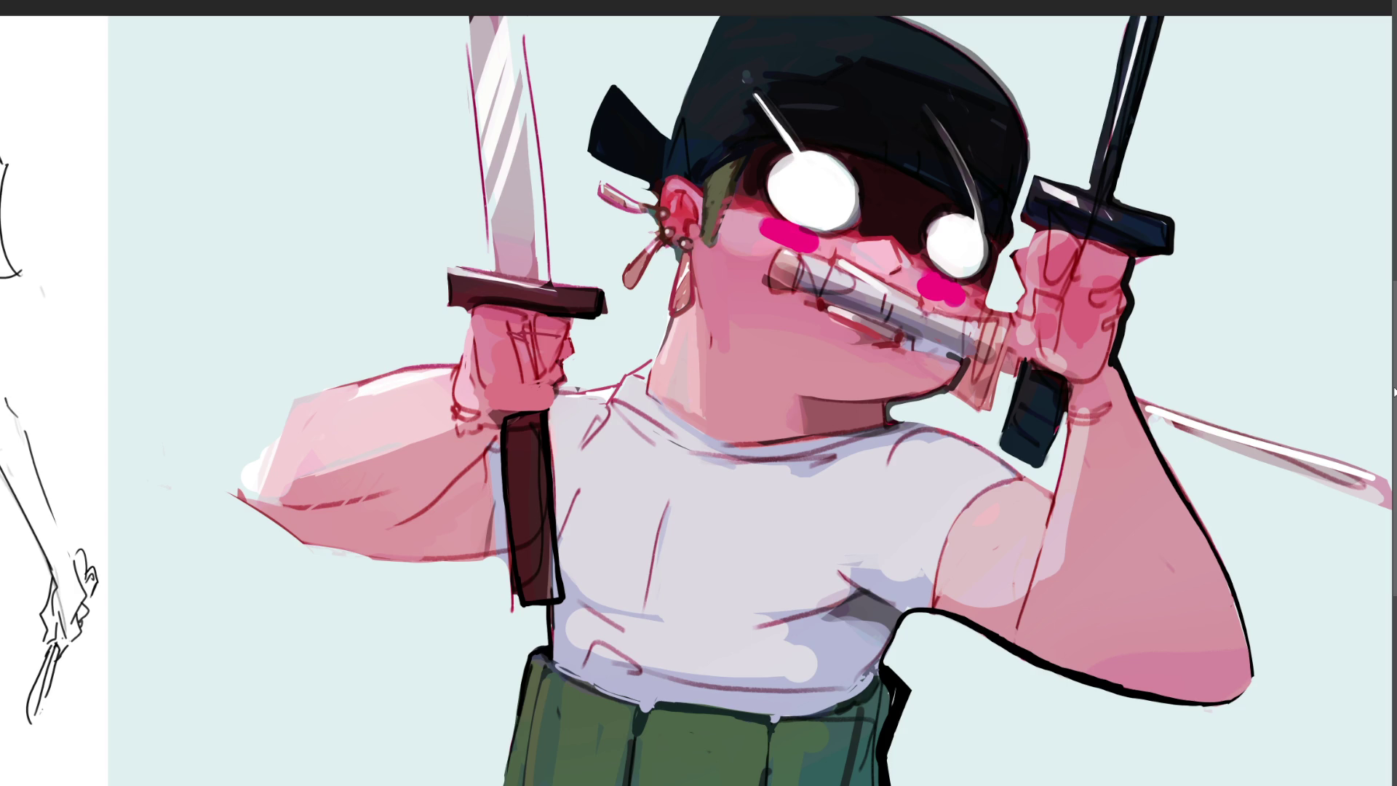
mouse_move(284, 406)
left_mouse_down()
mouse_move(239, 466)
mouse_move(266, 457)
mouse_move(247, 466)
mouse_move(257, 450)
mouse_move(263, 474)
mouse_move(245, 481)
left_mouse_up()
mouse_move(291, 421)
left_mouse_down()
mouse_move(263, 457)
mouse_move(276, 472)
mouse_move(245, 484)
left_mouse_up()
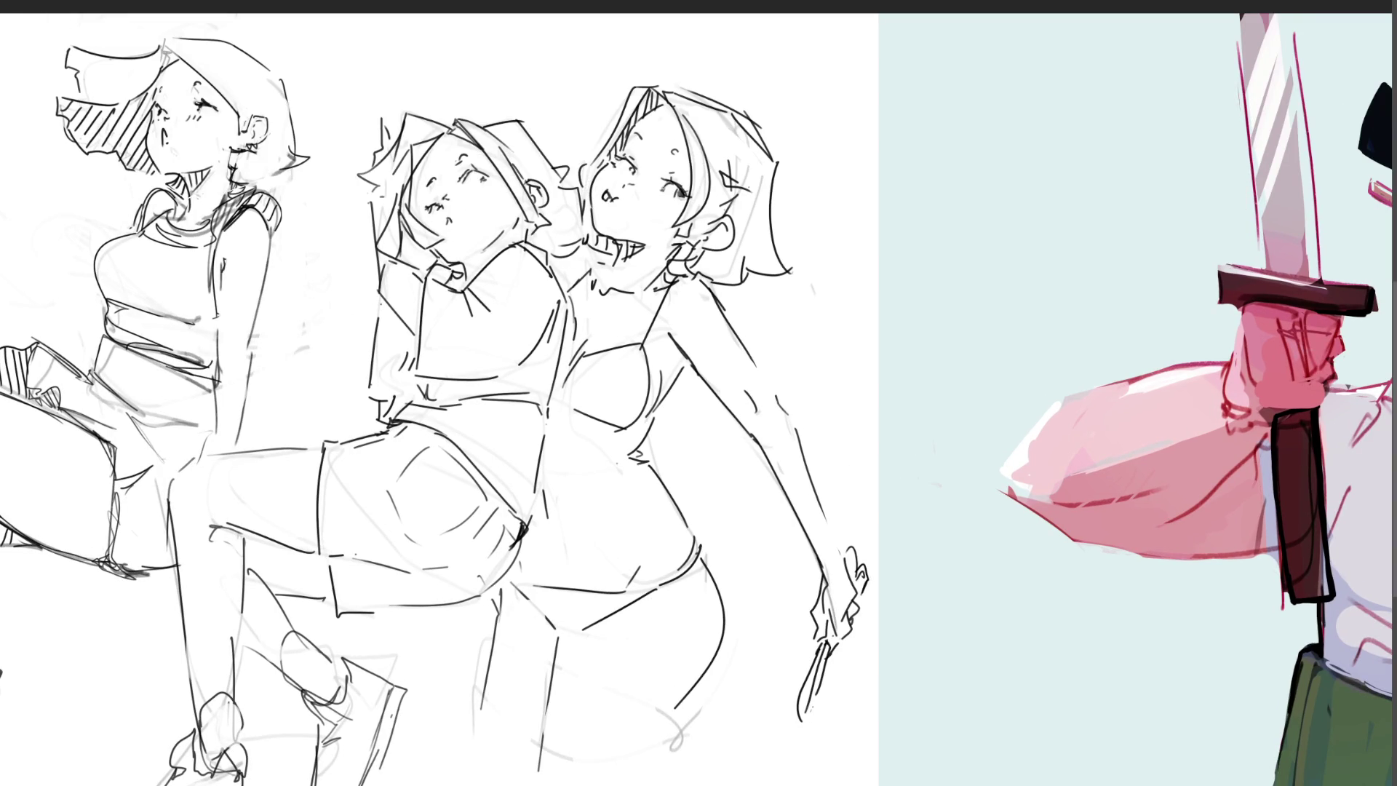
Step: Lasso the third girl's head, stretch it up-left and rotate it counter-clockwise, then deselect
mouse_move(800, 155)
left_mouse_down()
mouse_move(695, 69)
mouse_move(601, 136)
mouse_move(593, 244)
mouse_move(697, 251)
mouse_move(700, 275)
mouse_move(773, 326)
mouse_move(872, 220)
left_mouse_up()
key("ctrl+t")
left_click_drag(726, 67, 709, 55)
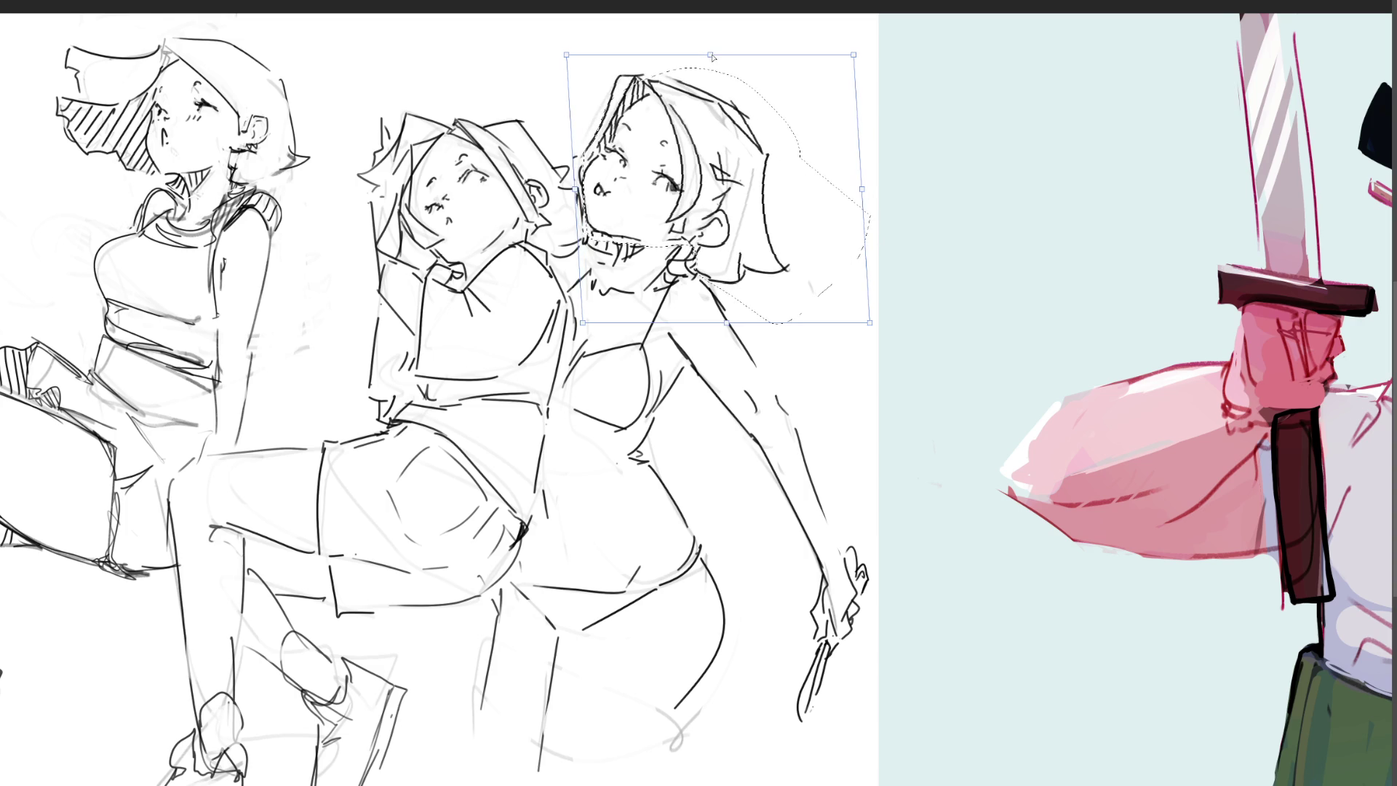
mouse_move(854, 206)
left_mouse_down()
mouse_move(854, 175)
mouse_move(796, 169)
left_mouse_up()
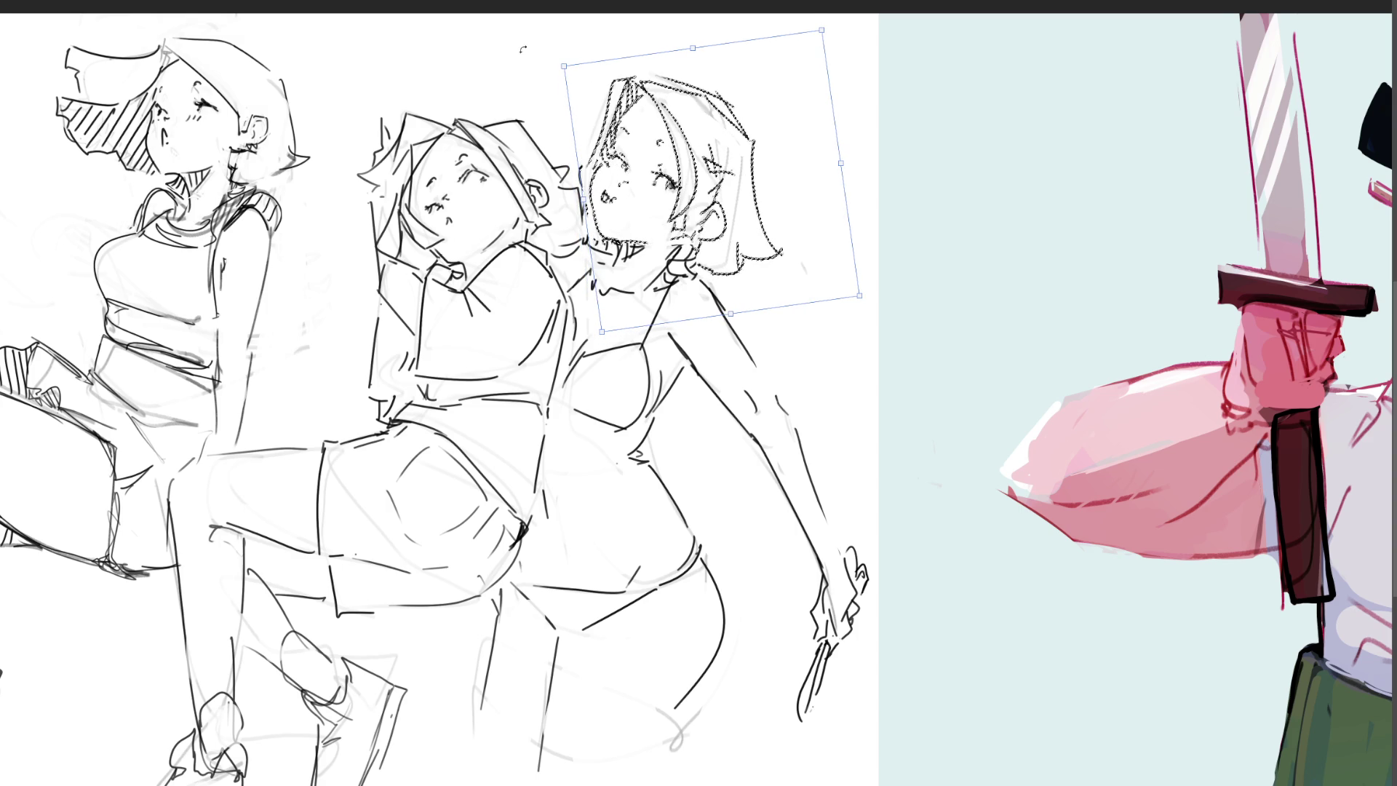
key("Return")
key("ctrl+d")
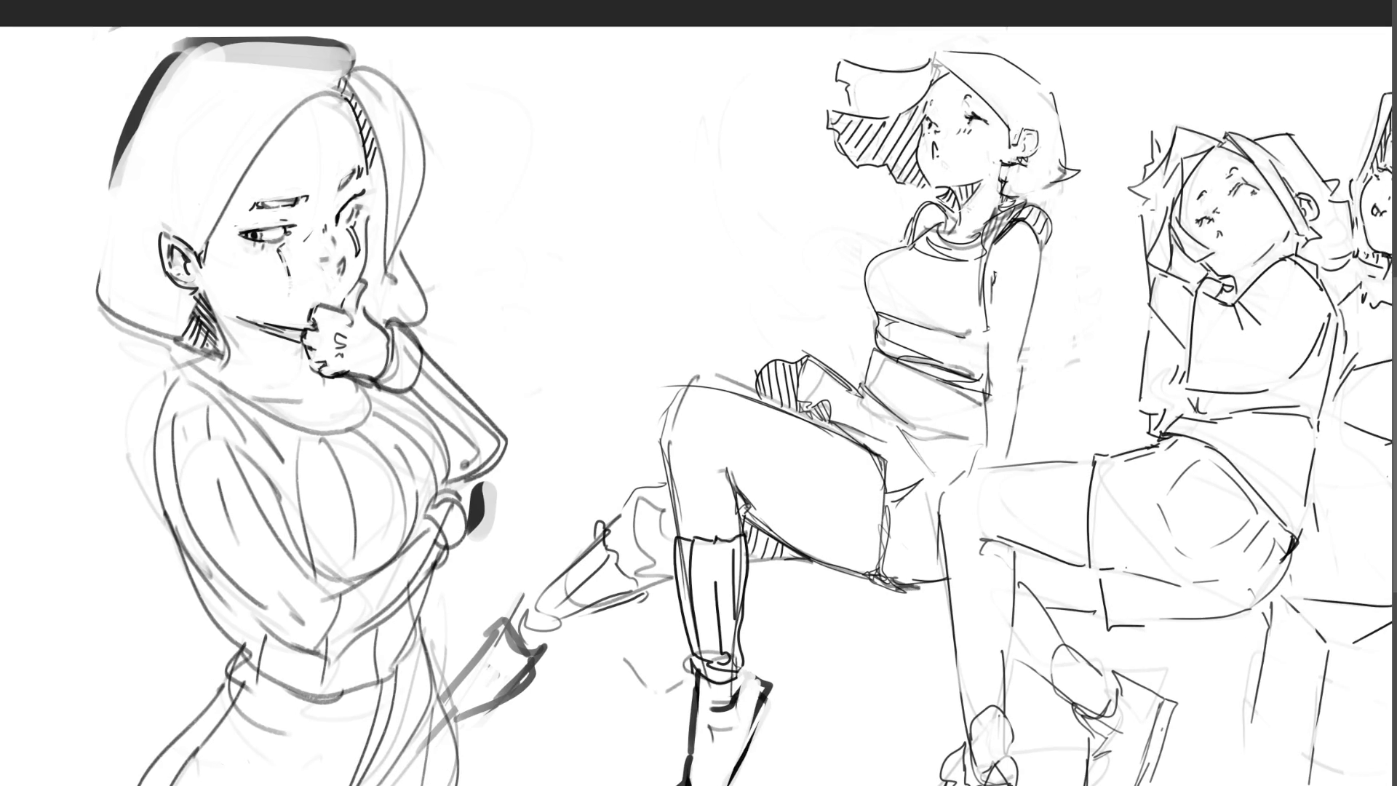
left_click_drag(169, 51, 98, 198)
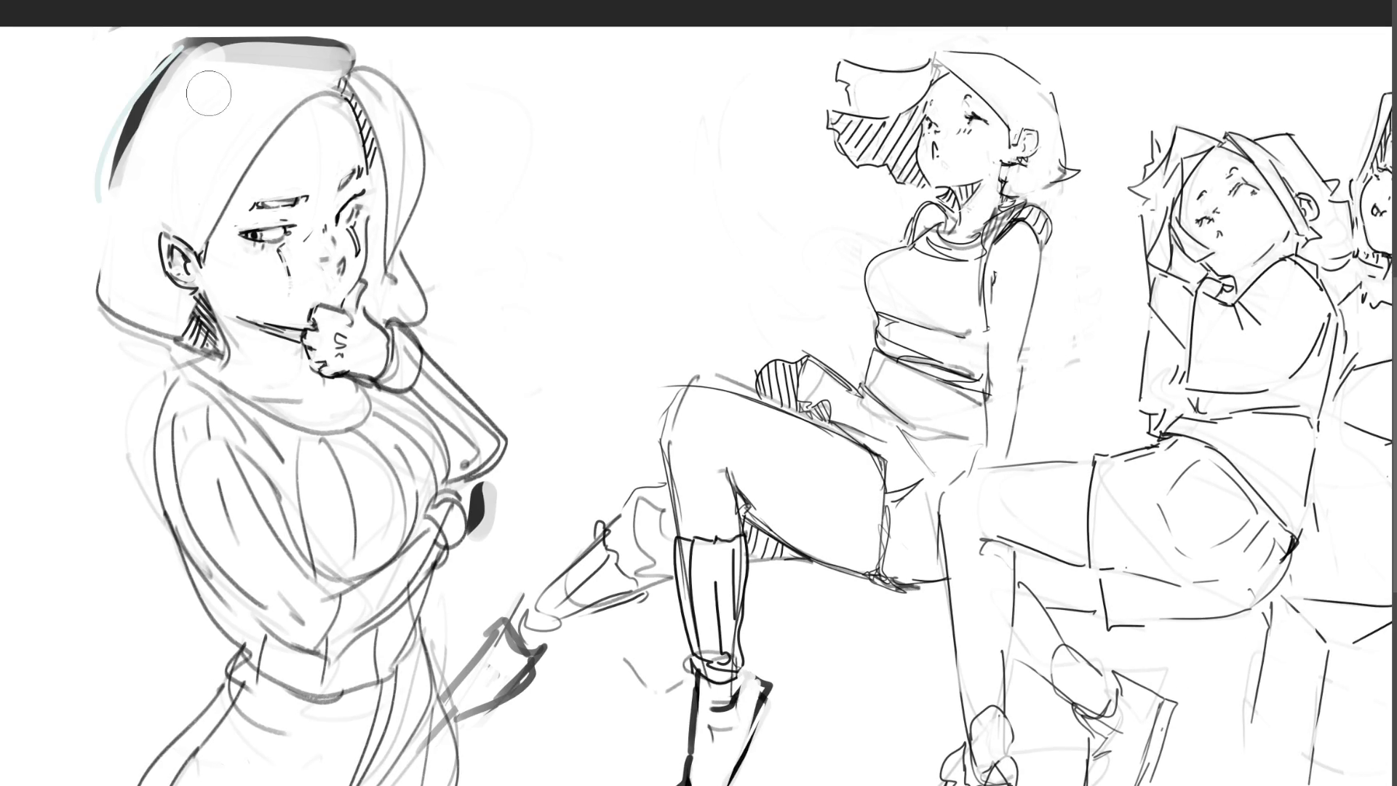
mouse_move(187, 86)
left_mouse_down()
mouse_move(157, 234)
mouse_move(85, 223)
mouse_move(100, 146)
mouse_move(243, 66)
mouse_move(354, 46)
mouse_move(117, 53)
left_mouse_up()
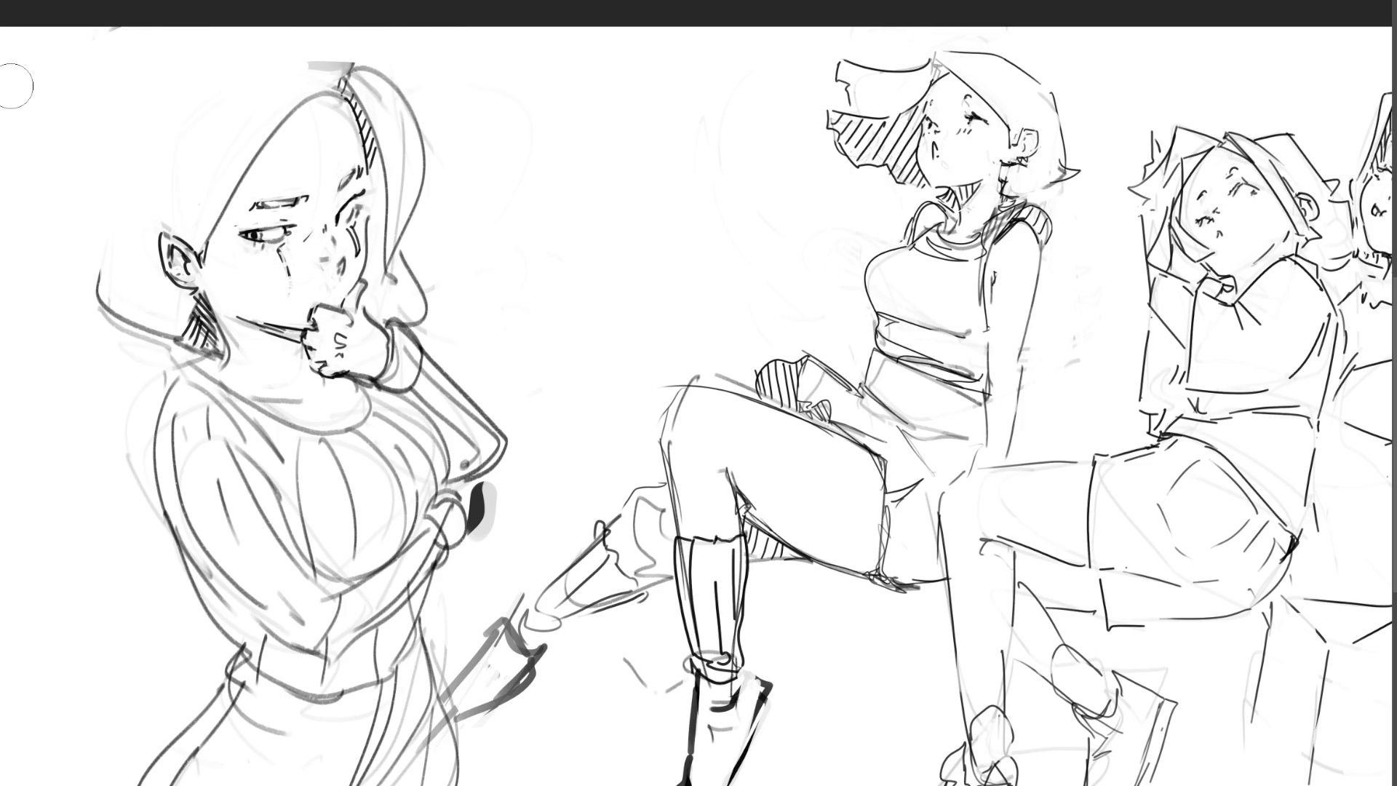
left_click_drag(146, 169, 329, 40)
mouse_move(244, 97)
left_mouse_down()
mouse_move(219, 109)
mouse_move(326, 22)
mouse_move(109, 163)
mouse_move(393, 3)
left_mouse_up()
mouse_move(100, 170)
left_mouse_down()
mouse_move(317, 46)
mouse_move(190, 138)
mouse_move(349, 14)
left_mouse_up()
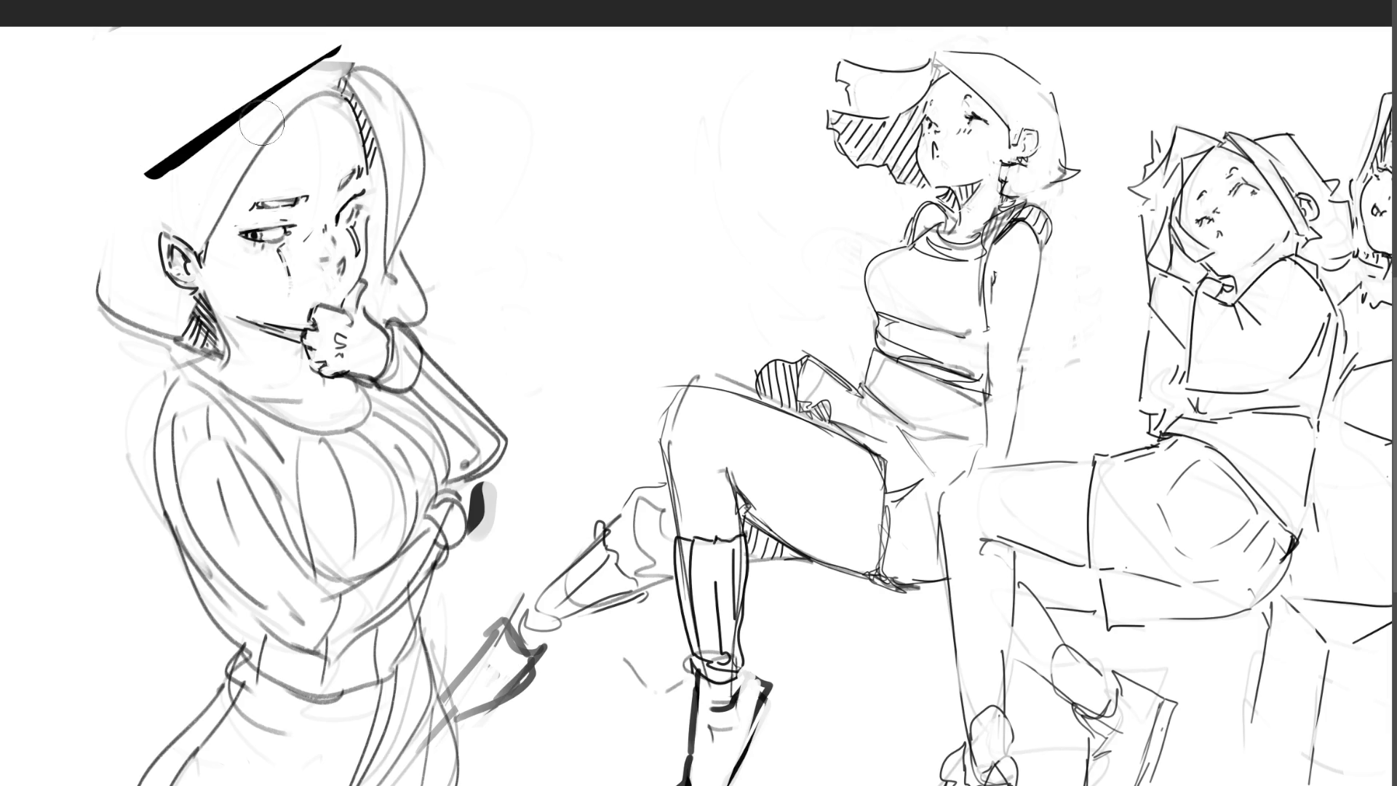
left_click_drag(111, 157, 135, 166)
left_click(149, 136)
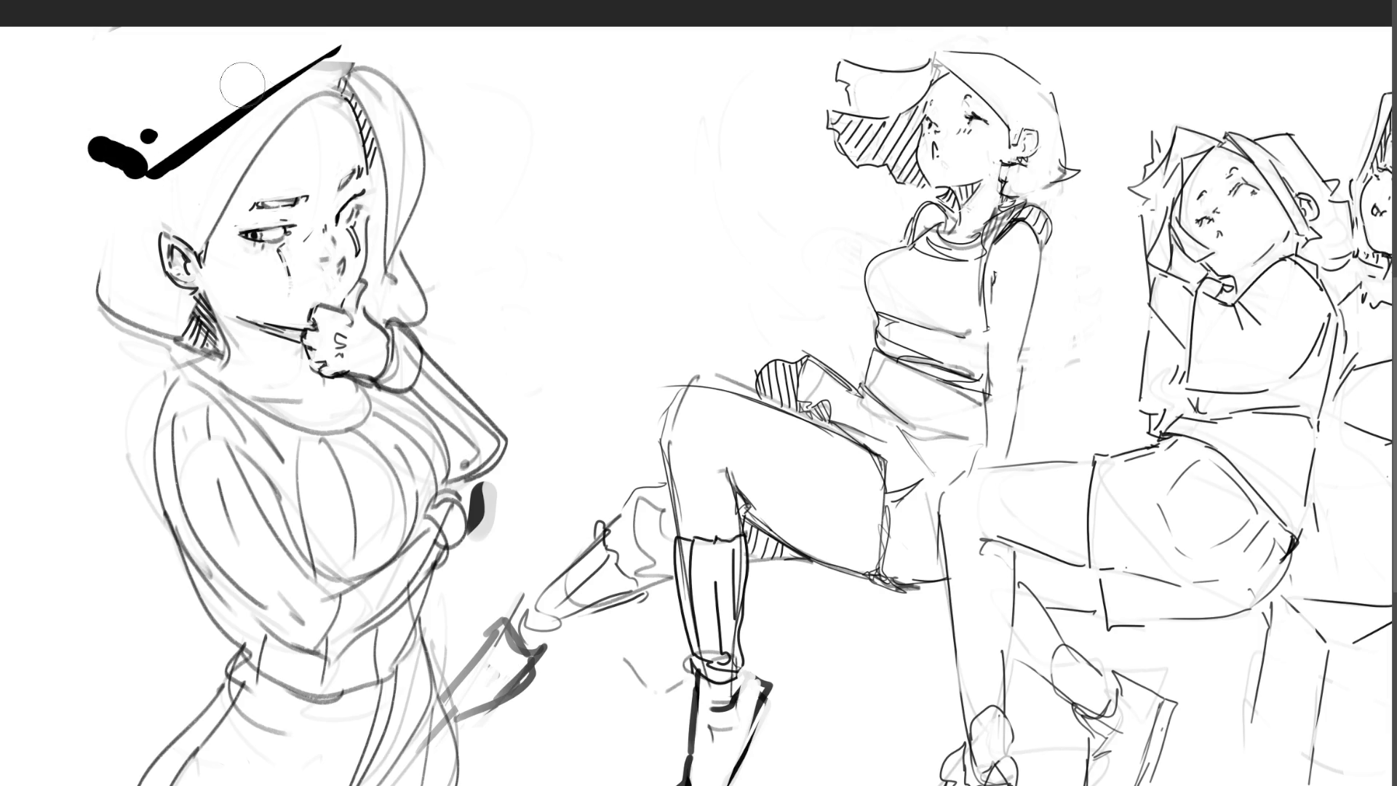
mouse_move(102, 133)
left_mouse_down()
mouse_move(295, 46)
mouse_move(98, 149)
left_mouse_up()
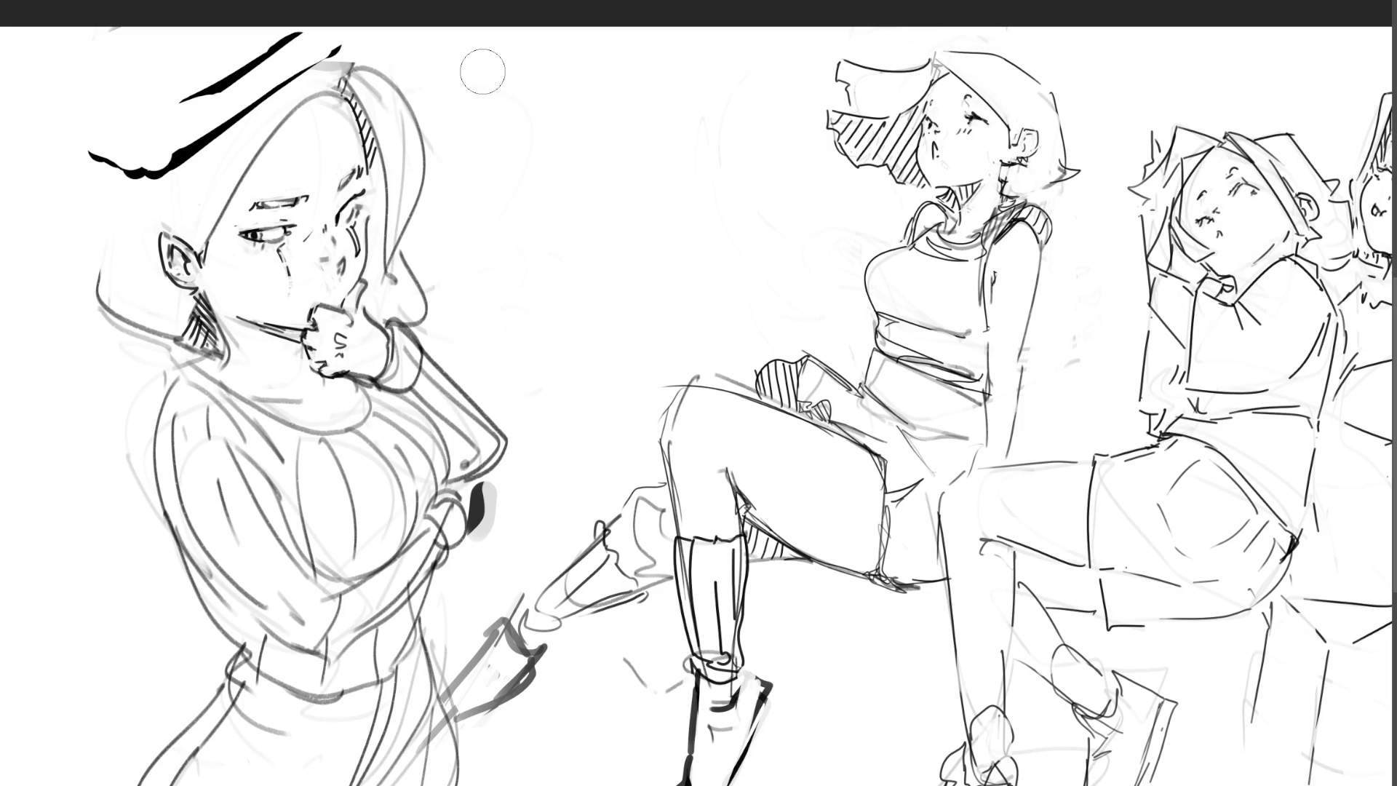
mouse_move(62, 134)
left_mouse_down()
mouse_move(95, 79)
mouse_move(154, 91)
left_mouse_up()
mouse_move(60, 132)
left_mouse_down()
mouse_move(99, 102)
mouse_move(178, 109)
left_mouse_up()
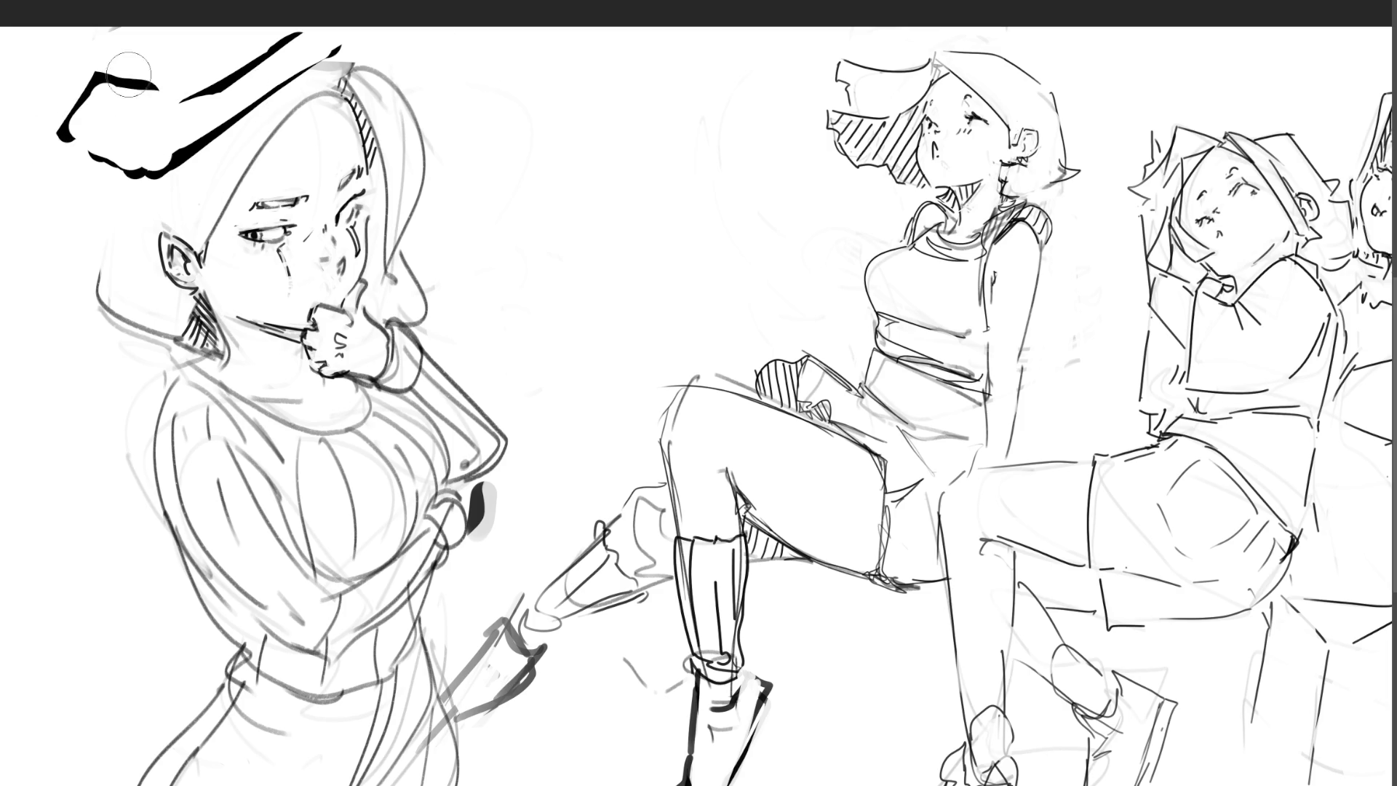
left_click_drag(109, 55, 120, 73)
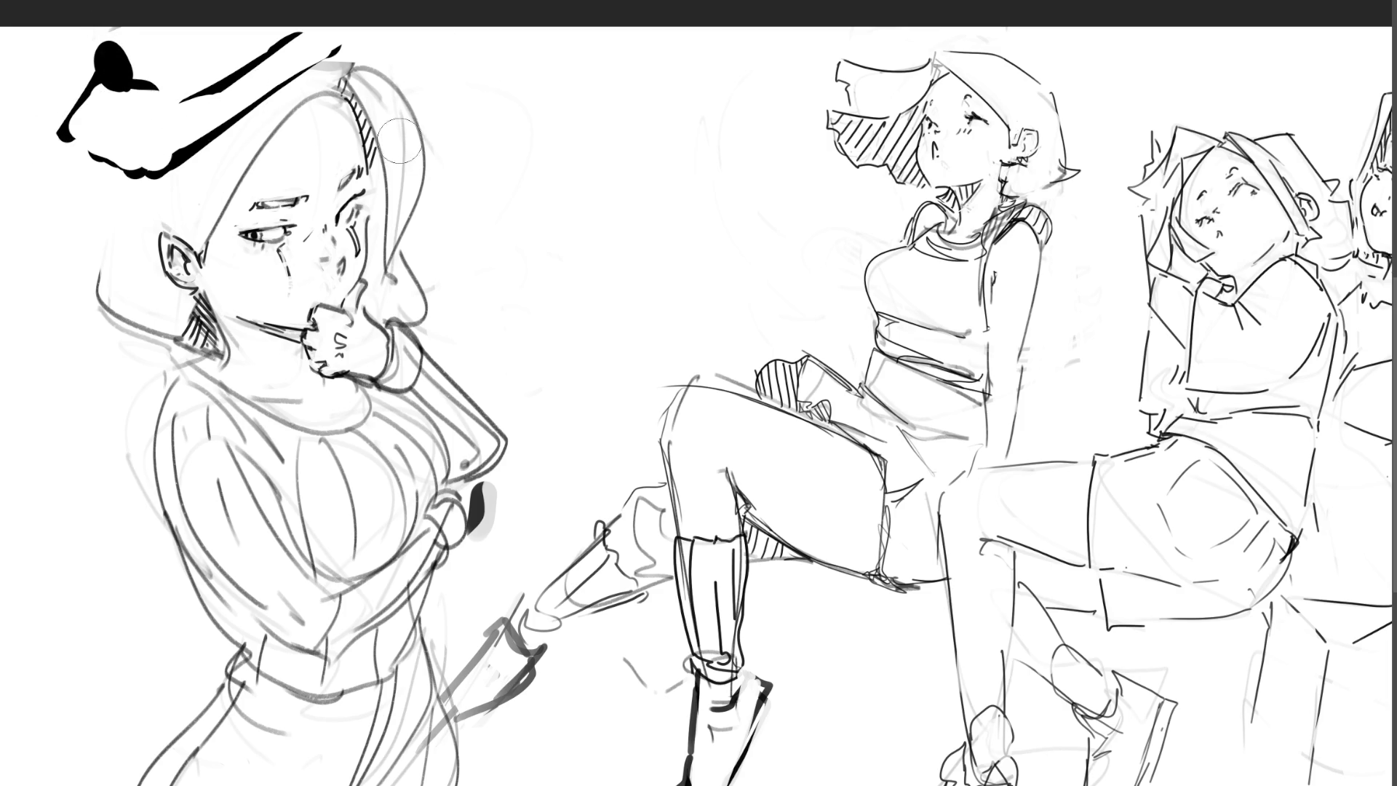
mouse_move(108, 103)
left_mouse_down()
mouse_move(65, 138)
mouse_move(102, 58)
mouse_move(131, 168)
mouse_move(239, 116)
mouse_move(191, 133)
mouse_move(287, 40)
left_mouse_up()
mouse_move(218, 94)
left_mouse_down()
mouse_move(126, 181)
mouse_move(120, 140)
mouse_move(77, 280)
left_mouse_up()
left_click_drag(125, 113, 116, 298)
mouse_move(131, 93)
left_mouse_down()
mouse_move(204, 37)
mouse_move(291, 29)
mouse_move(331, 50)
left_mouse_up()
key("ctrl+z")
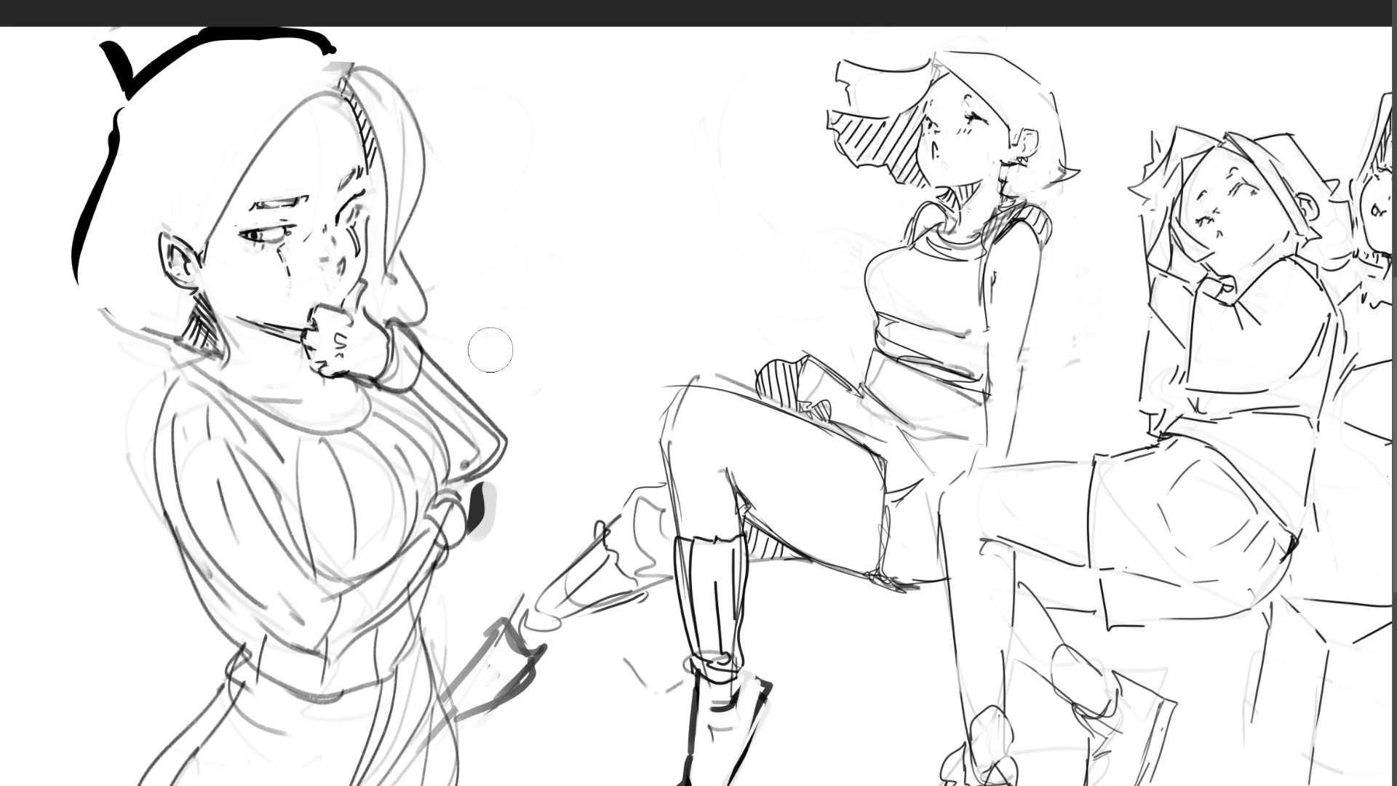
left_click(512, 267)
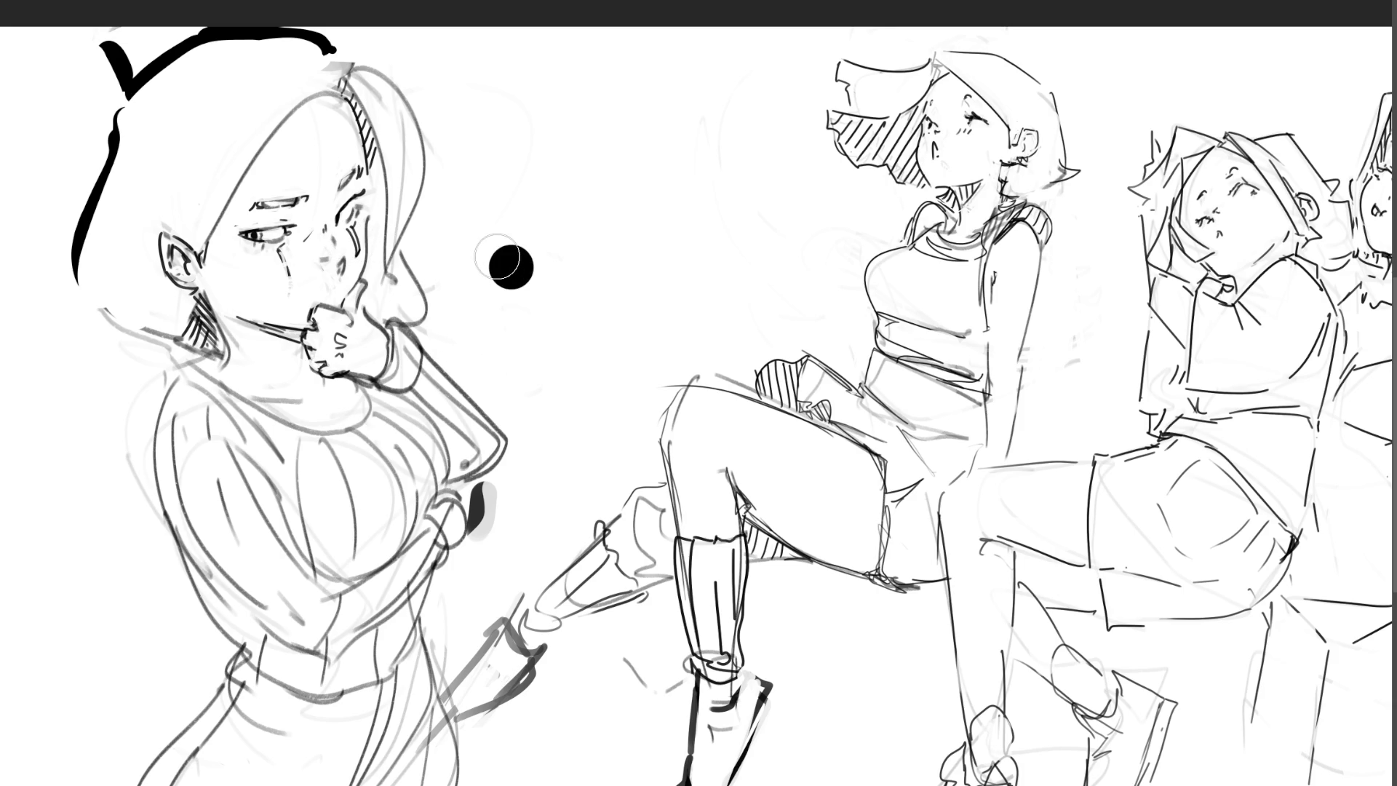
Step: Enlarge the eraser and wipe out the beret-wearing girl on the left
key("bracketright")
key("bracketright")
key("bracketright")
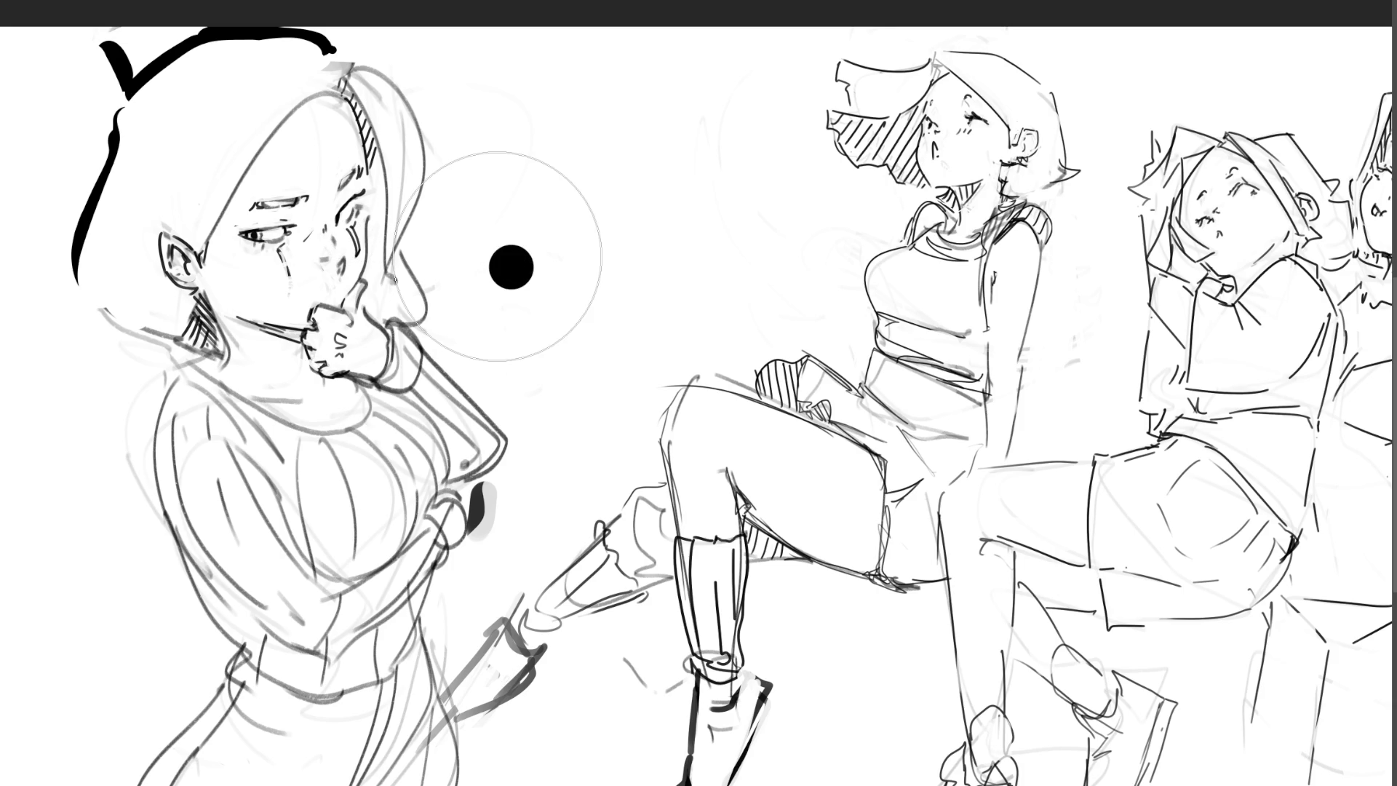
mouse_move(499, 256)
left_mouse_down()
mouse_move(303, 187)
mouse_move(387, 359)
mouse_move(343, 543)
mouse_move(209, 334)
mouse_move(374, 785)
left_mouse_up()
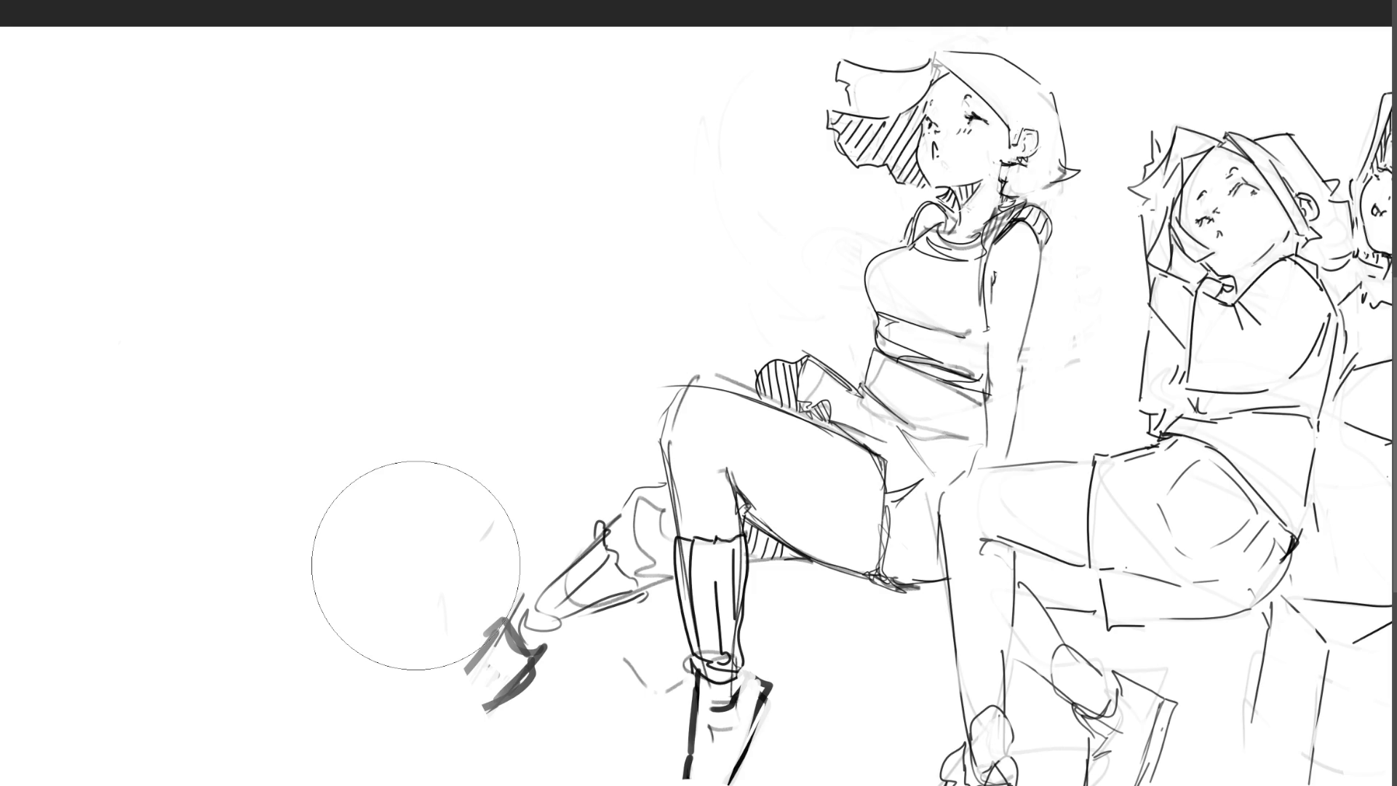
Step: Shrink the brush and retrace the boots on the extended and raised legs in darker strokes
key("bracketleft")
key("bracketleft")
key("bracketleft")
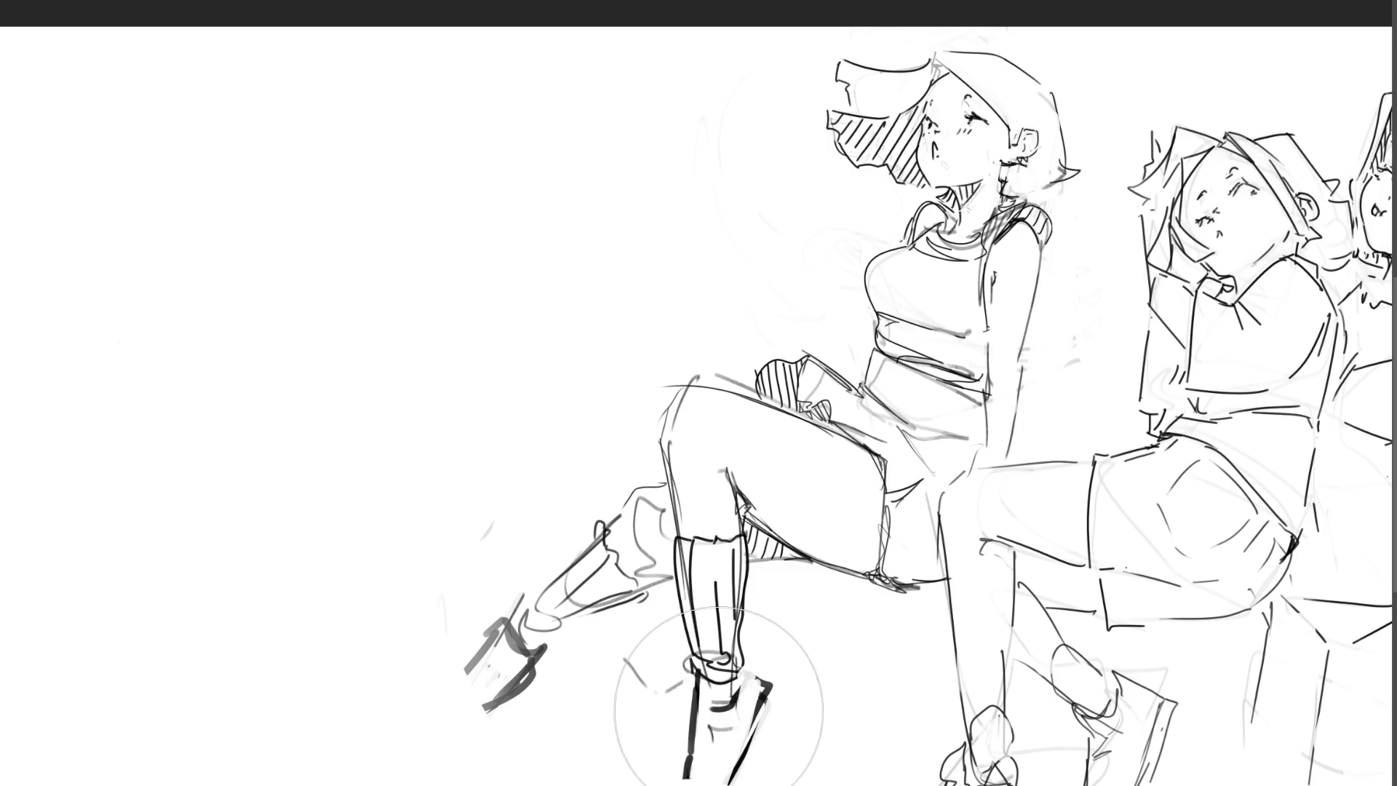
key("bracketleft")
key("bracketleft")
left_click_drag(695, 691, 753, 676)
mouse_move(699, 732)
left_mouse_down()
mouse_move(738, 704)
mouse_move(691, 784)
left_mouse_up()
left_click_drag(749, 736, 724, 784)
left_click_drag(768, 688, 742, 760)
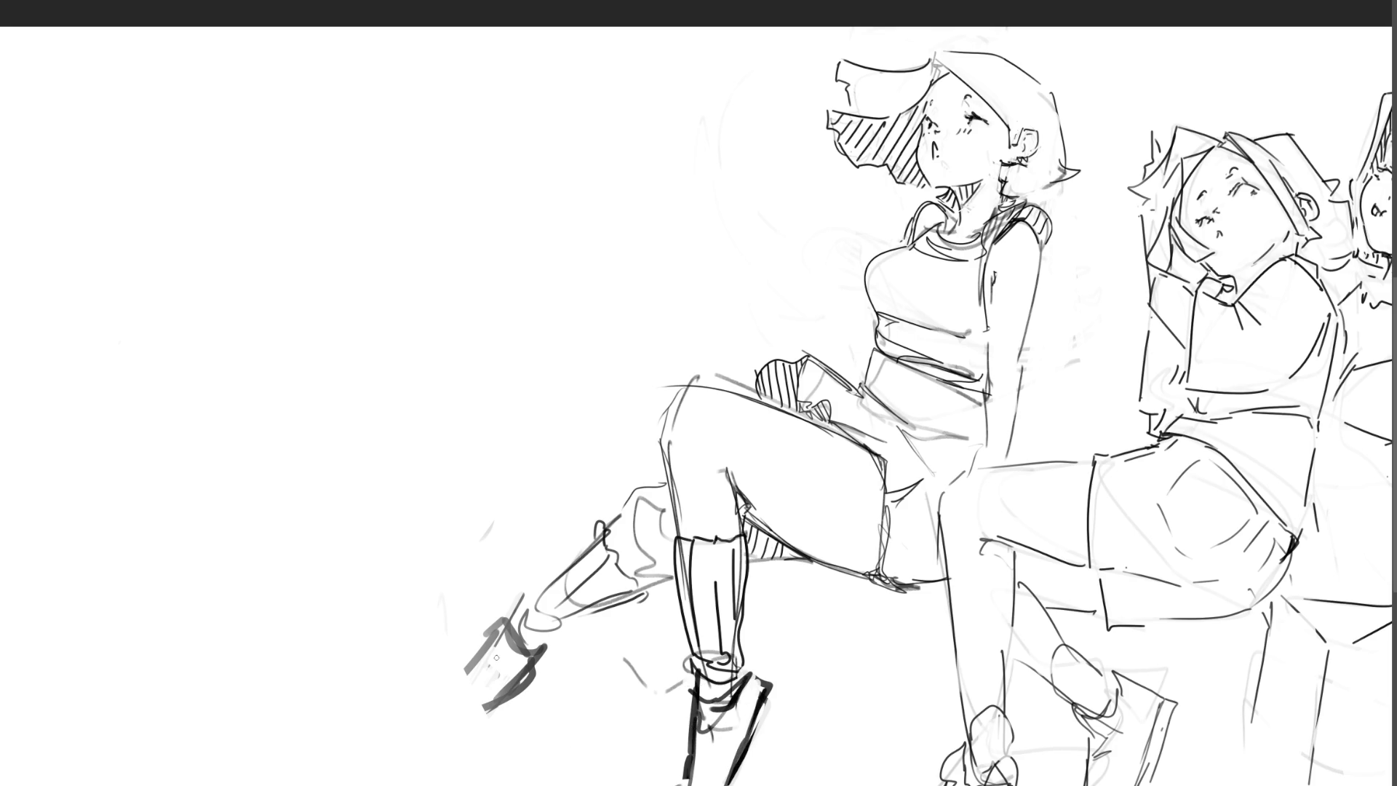
Step: Redraw the left shoe's heel, toe and sole, and begin a hand sketch in the empty area
mouse_move(517, 600)
left_mouse_down()
mouse_move(461, 674)
mouse_move(518, 659)
left_mouse_up()
left_click_drag(564, 626, 501, 695)
mouse_move(490, 640)
left_mouse_down()
mouse_move(464, 718)
mouse_move(502, 703)
mouse_move(446, 690)
mouse_move(501, 703)
left_mouse_up()
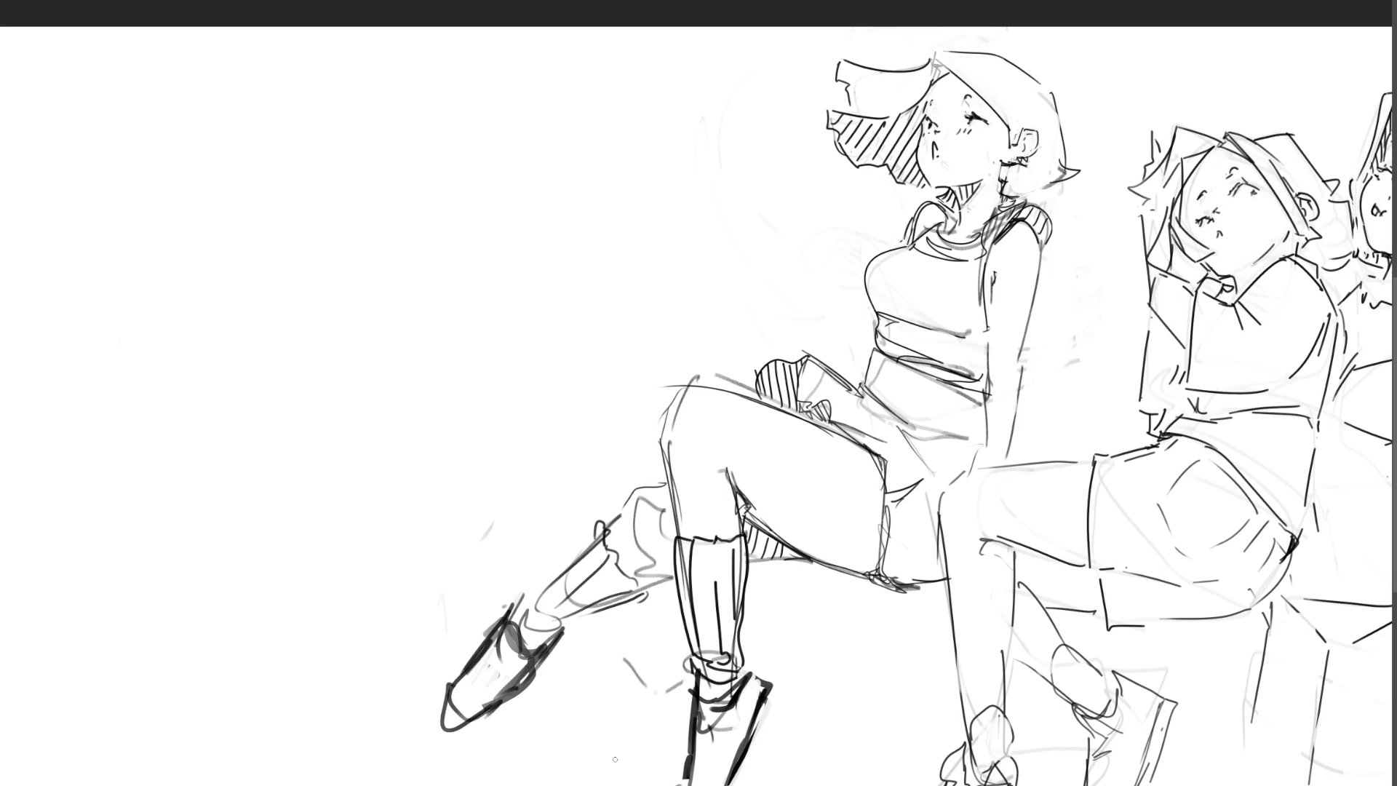
mouse_move(505, 162)
left_mouse_down()
mouse_move(529, 211)
mouse_move(529, 135)
left_mouse_up()
left_click_drag(541, 131, 562, 216)
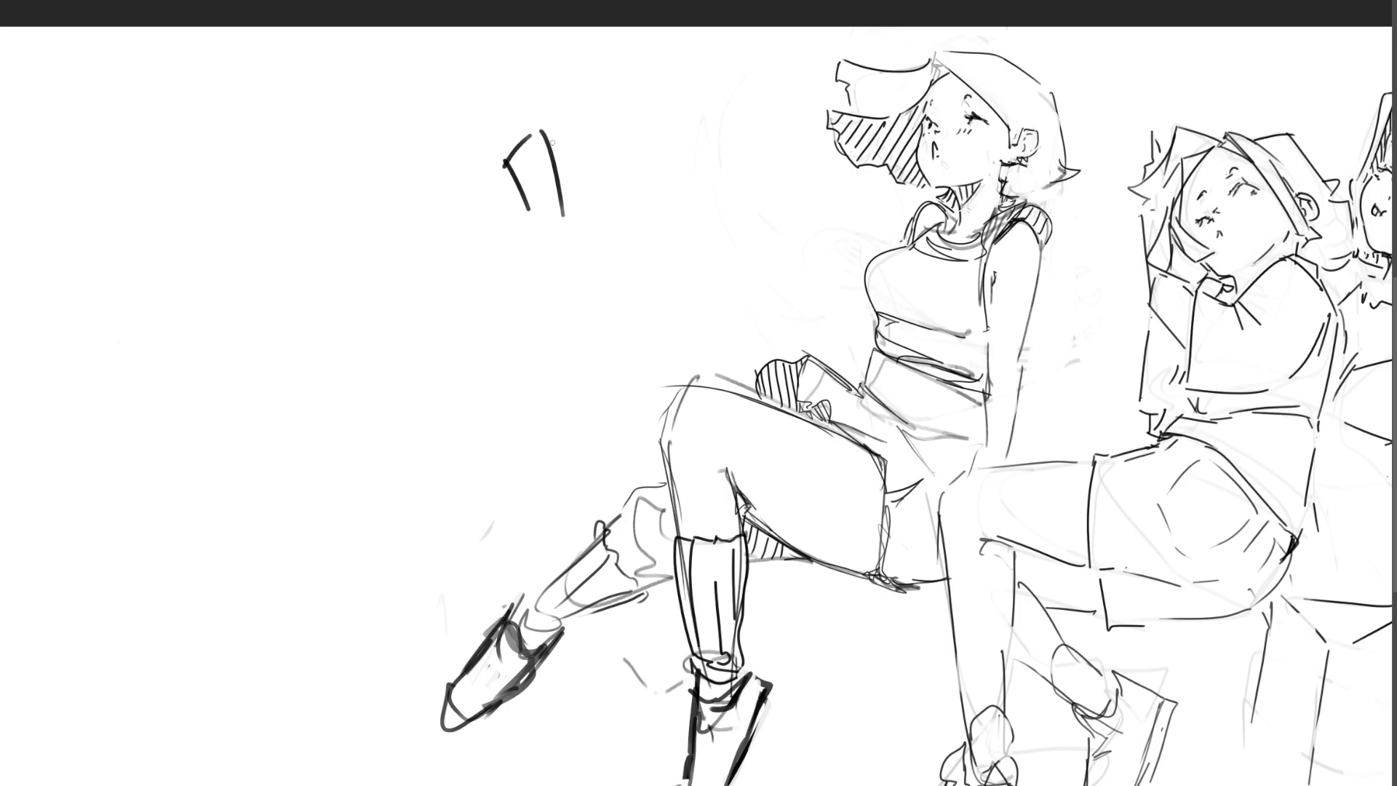
Step: Sketch a hand with fingers, knuckles, fingertips and wrist left of the girls
left_click_drag(551, 134, 594, 221)
mouse_move(574, 174)
left_mouse_down()
mouse_move(577, 235)
mouse_move(639, 179)
mouse_move(611, 232)
left_mouse_up()
left_click_drag(628, 158, 623, 187)
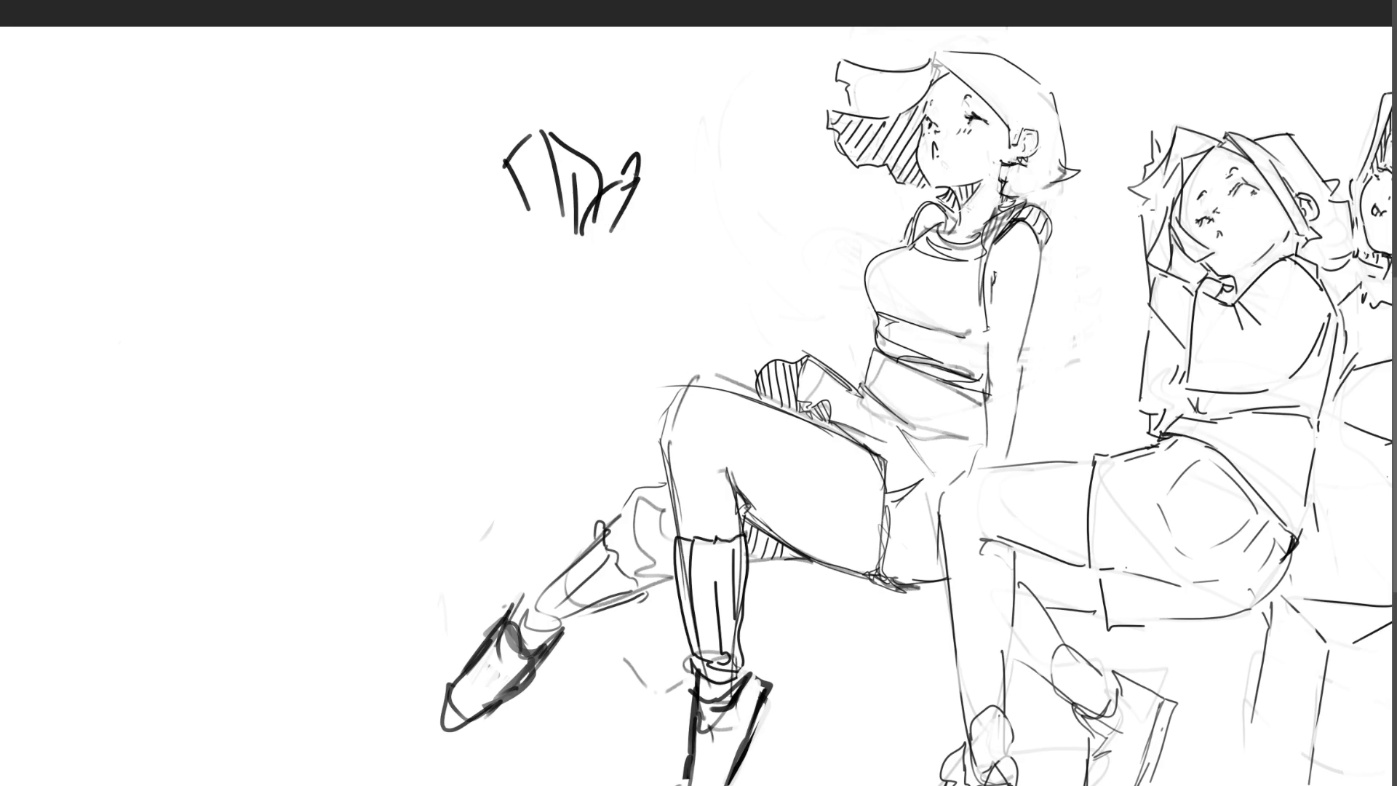
mouse_move(513, 153)
left_mouse_down()
mouse_move(531, 137)
mouse_move(547, 256)
mouse_move(601, 246)
mouse_move(584, 288)
mouse_move(541, 269)
mouse_move(539, 322)
mouse_move(571, 285)
mouse_move(562, 337)
left_mouse_up()
left_click_drag(589, 284, 586, 366)
left_click_drag(598, 309, 589, 417)
mouse_move(520, 122)
left_mouse_down()
mouse_move(587, 30)
mouse_move(547, 123)
left_mouse_up()
left_click_drag(535, 121, 575, 125)
left_click_drag(546, 39, 538, 93)
mouse_move(595, 49)
left_mouse_down()
mouse_move(566, 142)
mouse_move(643, 76)
mouse_move(606, 150)
left_mouse_up()
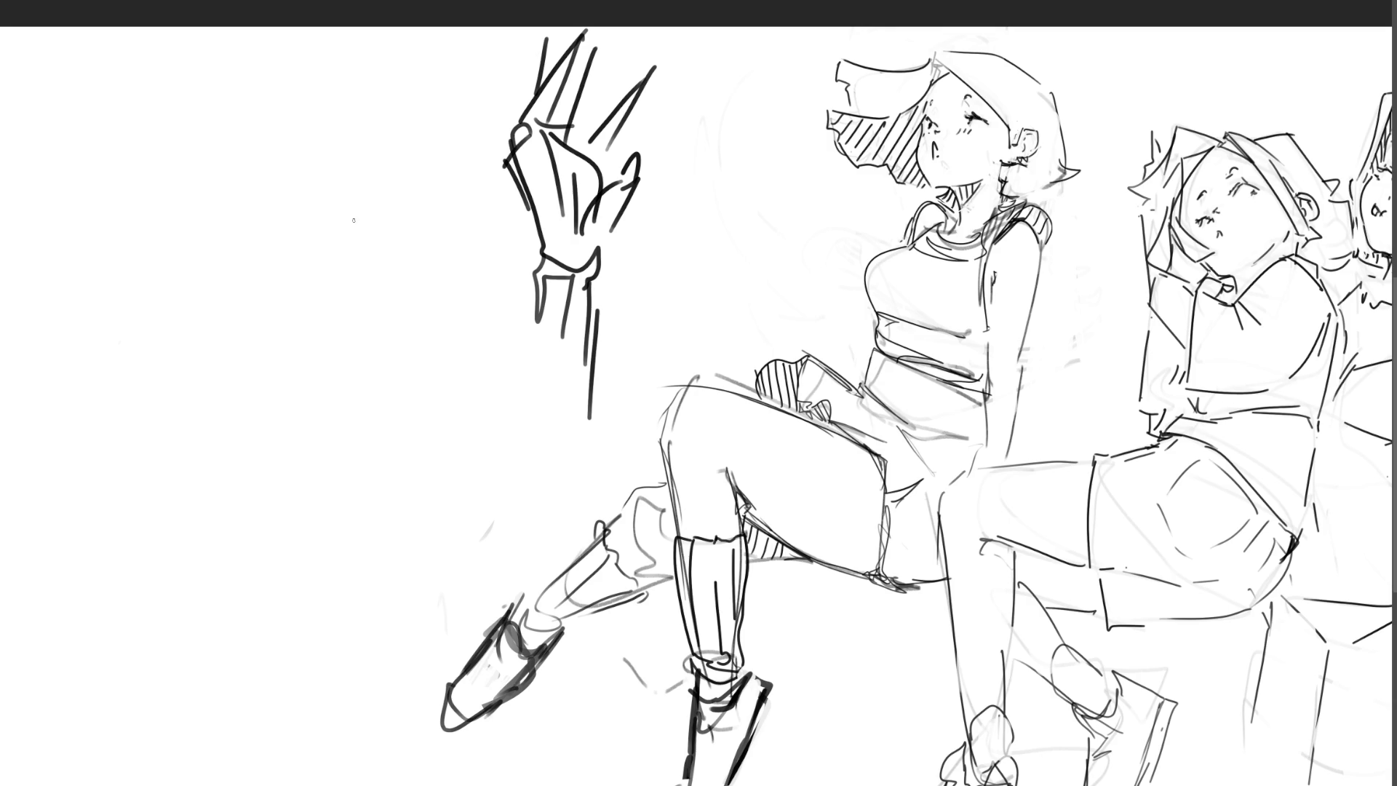
Step: Rough in a rounded creature head with a long snout left of the hand
mouse_move(358, 263)
left_mouse_down()
mouse_move(397, 205)
mouse_move(435, 285)
left_mouse_up()
mouse_move(383, 240)
left_mouse_down()
mouse_move(394, 354)
mouse_move(432, 306)
mouse_move(410, 348)
mouse_move(438, 321)
mouse_move(434, 353)
left_mouse_up()
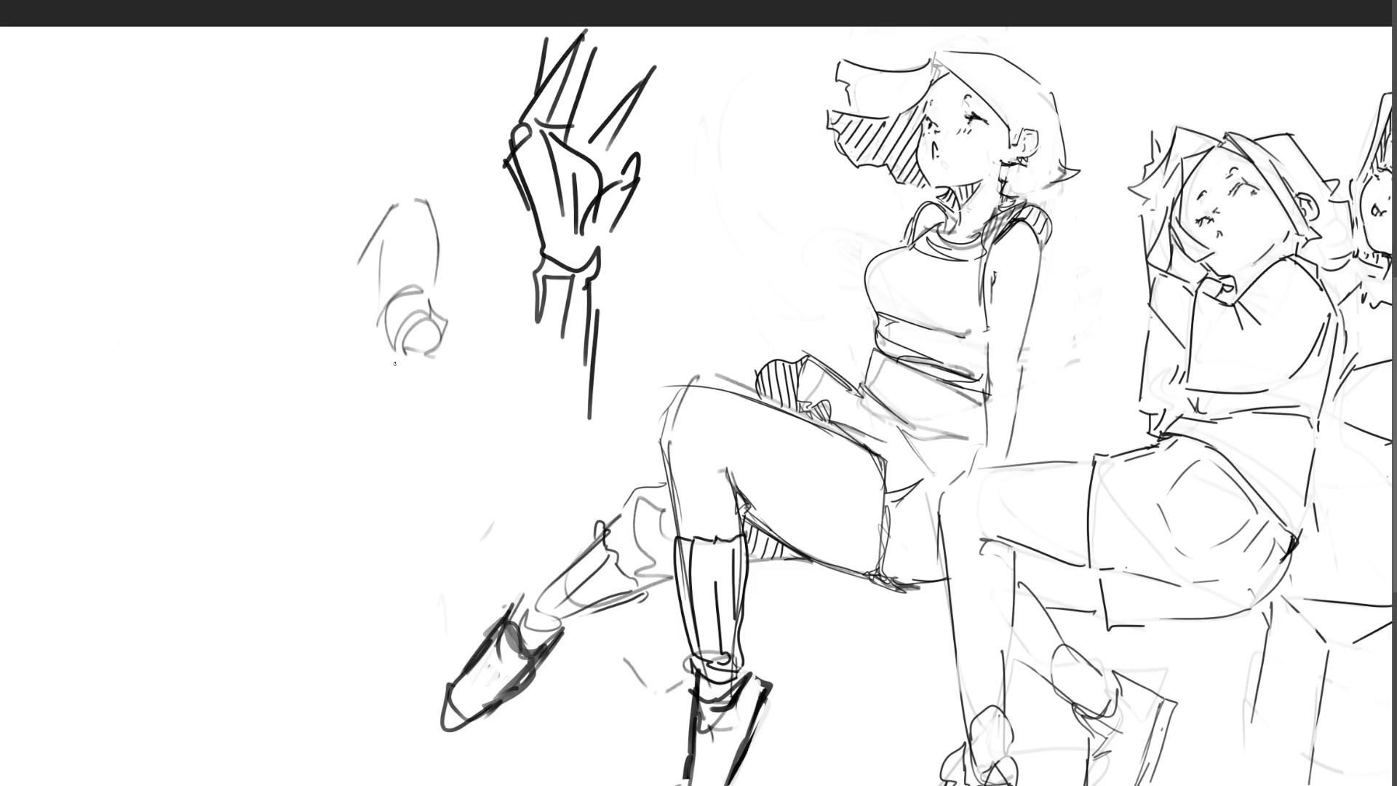
mouse_move(393, 208)
left_mouse_down()
mouse_move(350, 280)
mouse_move(378, 358)
mouse_move(369, 383)
left_mouse_up()
mouse_move(389, 207)
left_mouse_down()
mouse_move(321, 319)
mouse_move(150, 423)
mouse_move(280, 402)
mouse_move(357, 358)
mouse_move(238, 381)
left_mouse_up()
mouse_move(144, 414)
left_mouse_down()
mouse_move(284, 357)
mouse_move(404, 191)
left_mouse_up()
Step: Add eye, jaw, neck lines and a hooked under-snout line, refining the creature head's curves
mouse_move(343, 354)
left_mouse_down()
mouse_move(387, 299)
mouse_move(393, 342)
mouse_move(307, 481)
left_mouse_up()
left_click_drag(305, 338, 292, 450)
left_click_drag(297, 398, 294, 518)
left_click_drag(350, 371, 307, 500)
left_click_drag(309, 500, 280, 566)
left_click_drag(292, 452, 260, 567)
mouse_move(279, 557)
left_mouse_down()
mouse_move(346, 393)
mouse_move(358, 502)
mouse_move(324, 521)
left_mouse_up()
left_click_drag(353, 471, 342, 557)
mouse_move(362, 450)
left_mouse_down()
mouse_move(404, 438)
mouse_move(415, 409)
mouse_move(373, 474)
mouse_move(412, 404)
mouse_move(349, 477)
mouse_move(402, 435)
mouse_move(425, 444)
mouse_move(371, 441)
mouse_move(426, 417)
mouse_move(360, 382)
mouse_move(402, 349)
left_mouse_up()
left_click_drag(429, 302, 440, 207)
left_click_drag(445, 324, 453, 219)
mouse_move(437, 298)
left_mouse_down()
mouse_move(446, 185)
mouse_move(408, 181)
mouse_move(484, 109)
mouse_move(457, 232)
left_mouse_up()
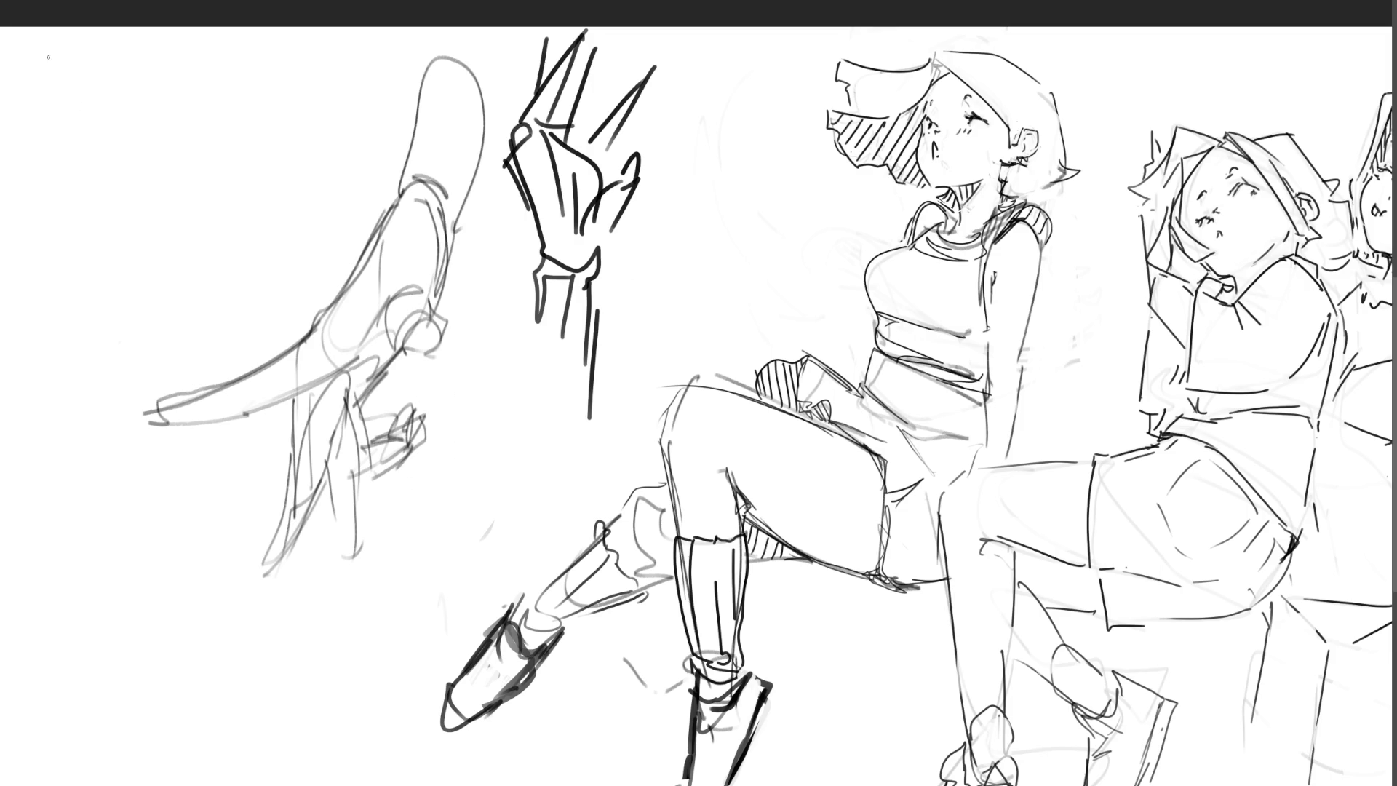
Step: Lasso the hand and creature doodles and delete them
mouse_move(666, 247)
left_mouse_down()
mouse_move(771, 188)
mouse_move(413, 51)
left_mouse_up()
mouse_move(342, 86)
left_mouse_down()
mouse_move(150, 527)
mouse_move(455, 616)
mouse_move(631, 463)
mouse_move(732, 252)
left_mouse_up()
key("Delete")
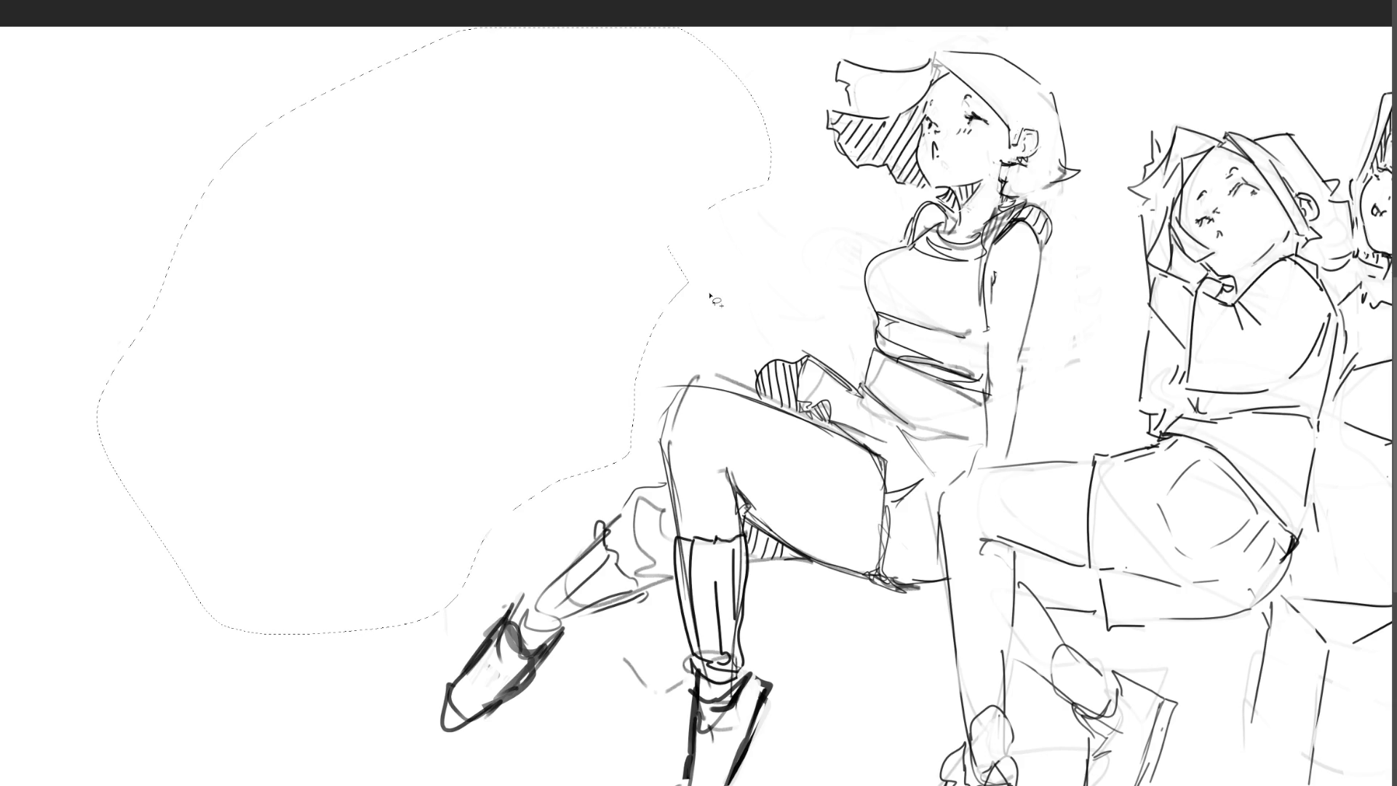
Step: Deselect, zoom out, then skew, tilt, shrink and shift the whole three-girl drawing
key("ctrl+d")
key("ctrl+minus")
key("ctrl+t")
left_click_drag(816, 166, 797, 139)
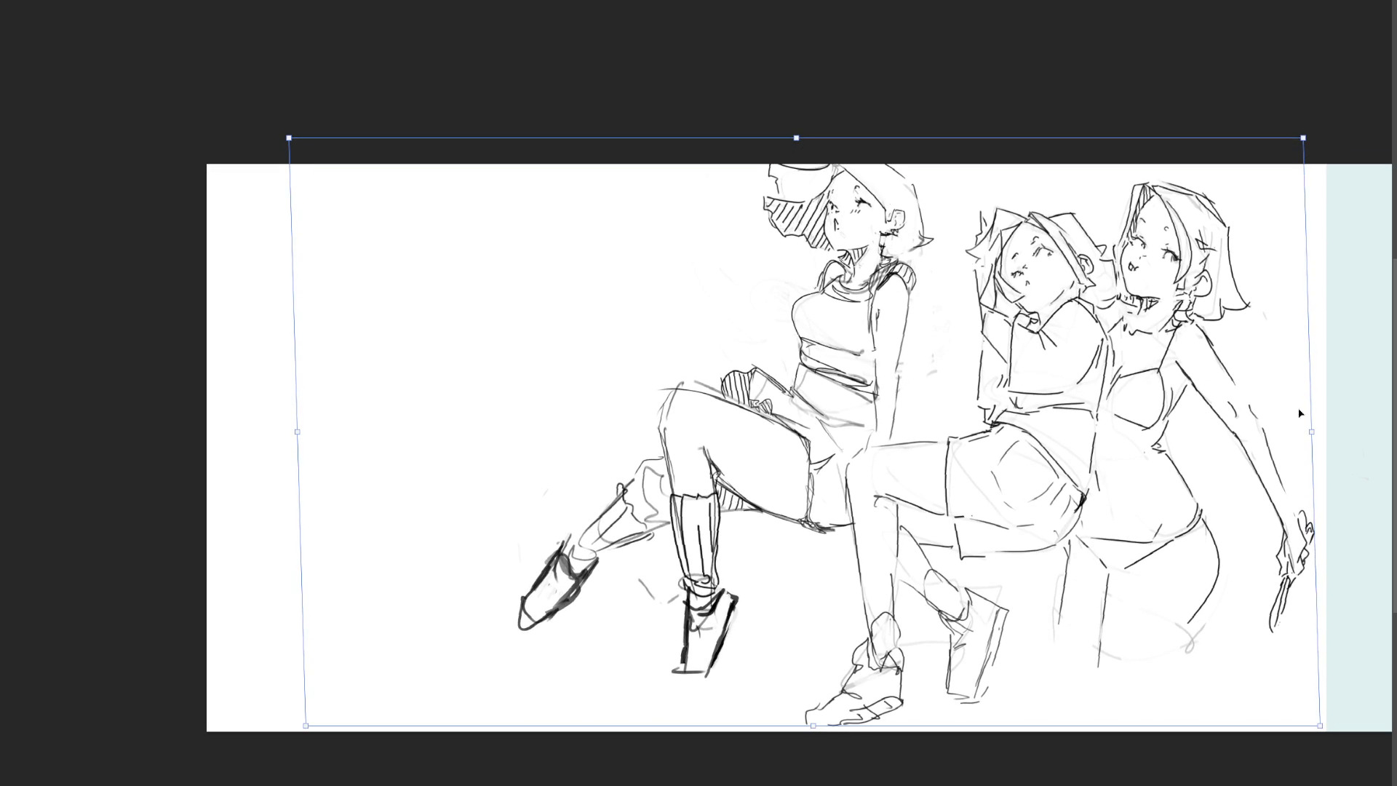
left_click_drag(1313, 434, 1302, 420)
left_click_drag(1196, 404, 1199, 418)
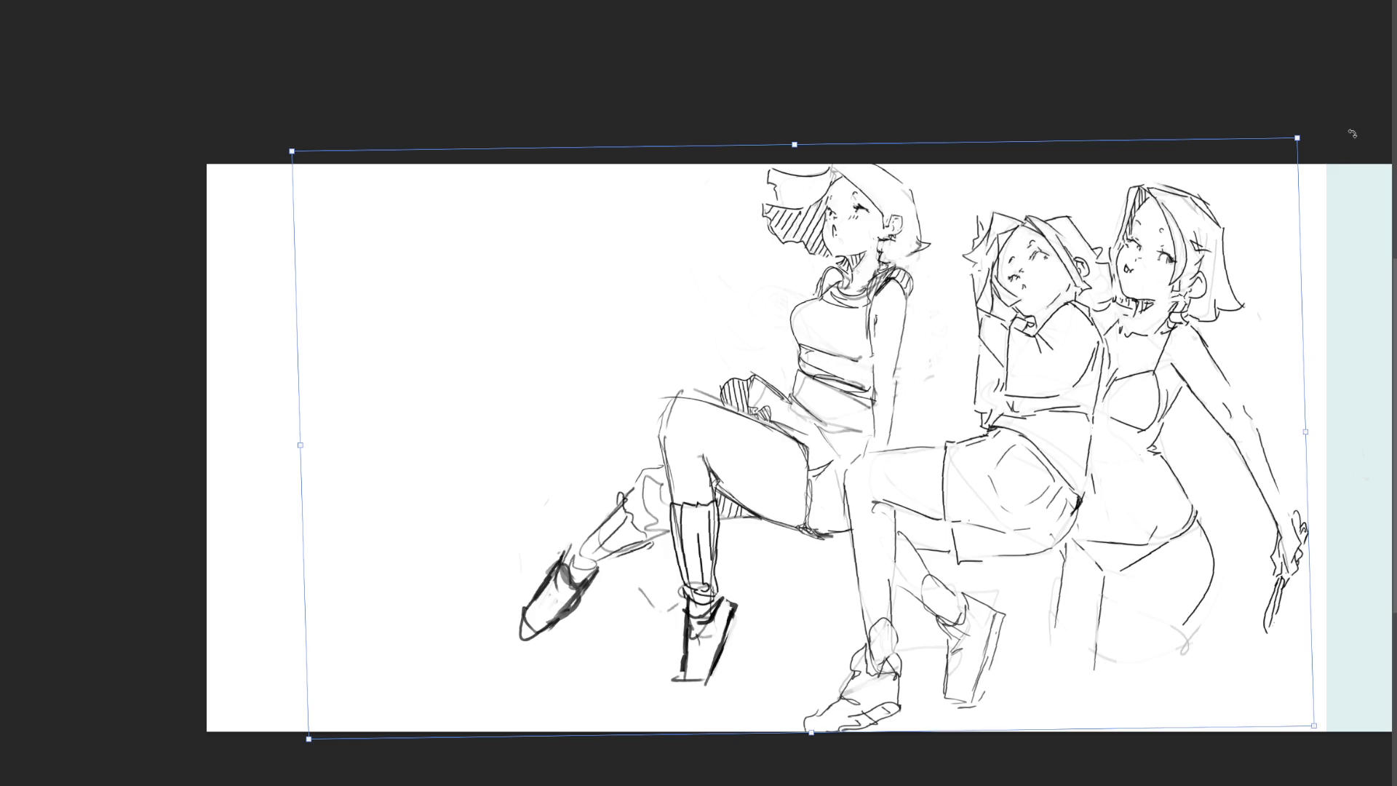
left_click_drag(1297, 139, 1283, 145)
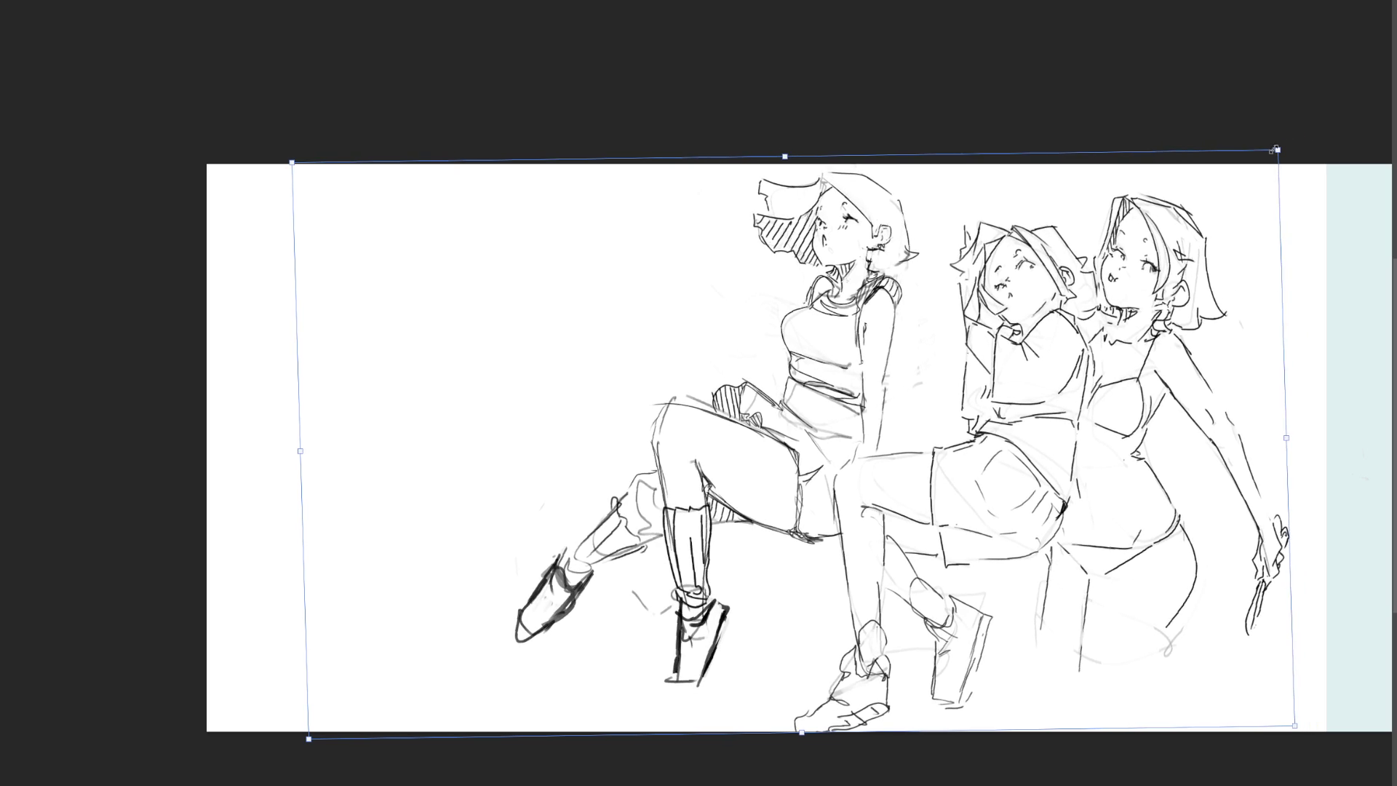
left_click_drag(1241, 215, 1259, 211)
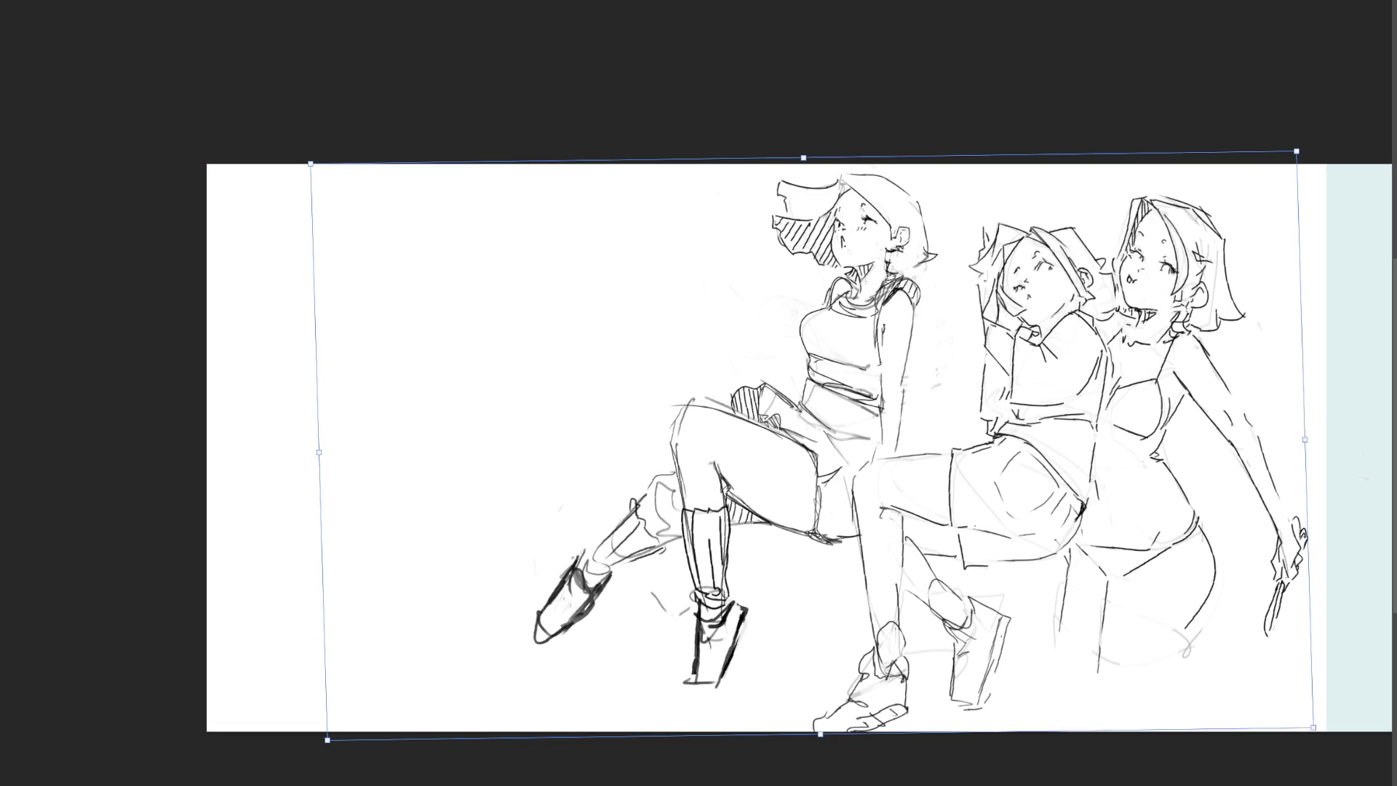
key("Return")
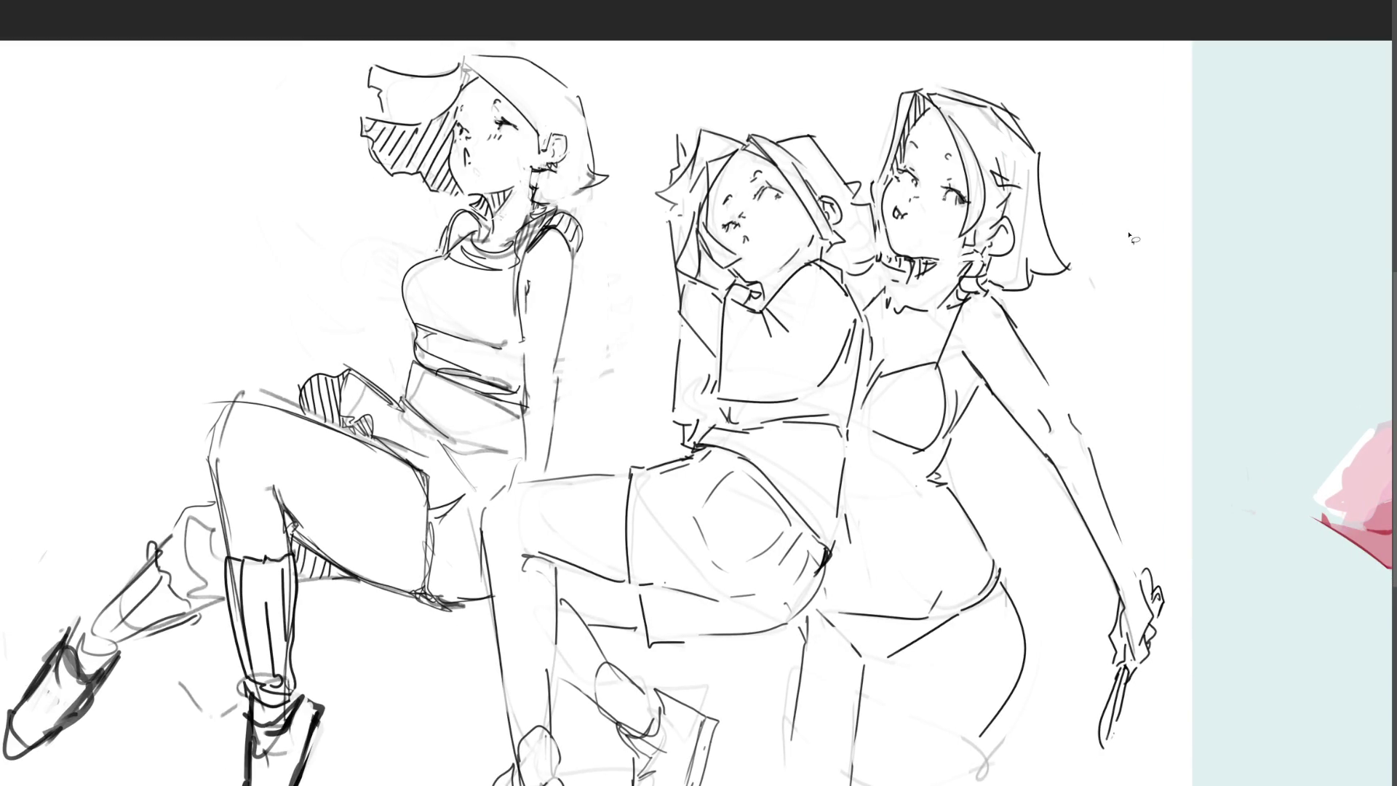
Step: Select the third girl's head and fade it to faint ghost lines, then deselect
key("e")
mouse_move(1096, 178)
left_mouse_down()
mouse_move(932, 62)
mouse_move(873, 170)
mouse_move(889, 282)
mouse_move(997, 300)
mouse_move(1090, 162)
mouse_move(1096, 178)
left_mouse_up()
key("e")
mouse_move(1099, 113)
left_mouse_down()
mouse_move(1228, 279)
mouse_move(946, 218)
mouse_move(1287, 463)
mouse_move(1061, 212)
mouse_move(939, 142)
left_mouse_up()
key("ctrl+d")
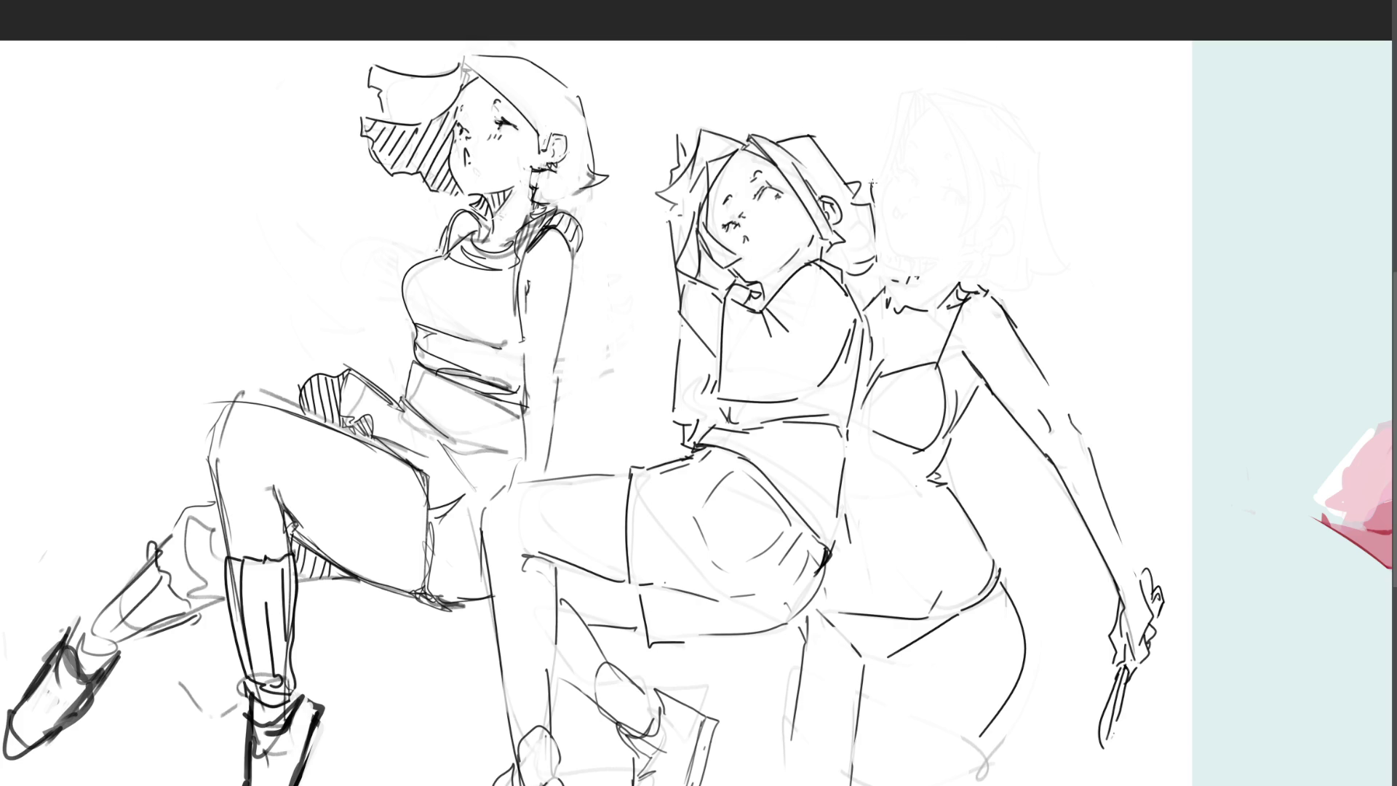
Step: Redraw the third girl's eyelid, nose, mouth, eyebrow, ear and neck line in dark strokes
mouse_move(872, 188)
left_mouse_down()
mouse_move(870, 174)
mouse_move(936, 209)
mouse_move(921, 195)
left_mouse_up()
mouse_move(914, 195)
left_mouse_down()
mouse_move(944, 203)
mouse_move(932, 196)
left_mouse_up()
left_click_drag(877, 224, 879, 230)
mouse_move(877, 223)
left_mouse_down()
mouse_move(865, 232)
mouse_move(879, 235)
mouse_move(875, 264)
mouse_move(910, 270)
left_mouse_up()
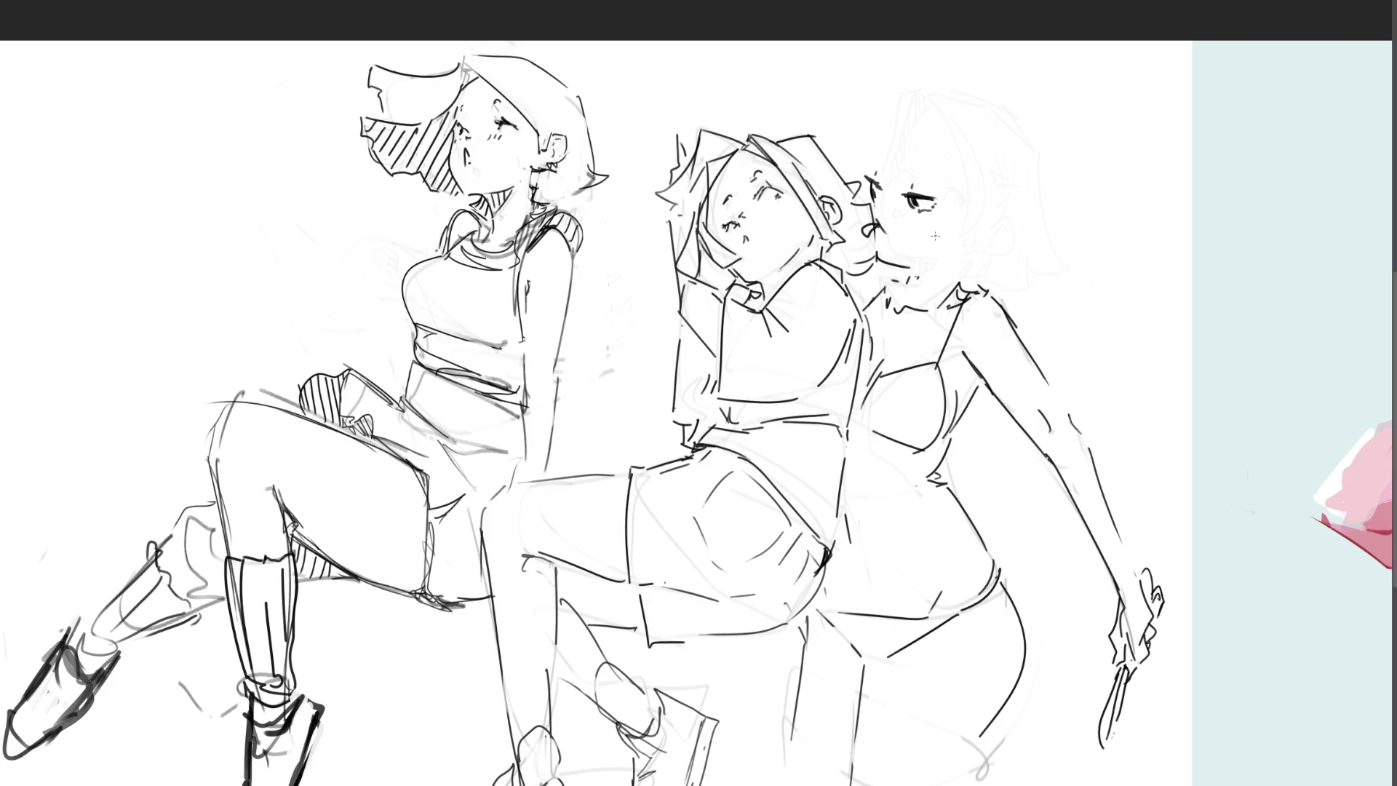
mouse_move(879, 157)
left_mouse_down()
mouse_move(882, 175)
mouse_move(931, 177)
mouse_move(903, 179)
mouse_move(880, 157)
left_mouse_up()
mouse_move(973, 215)
left_mouse_down()
mouse_move(997, 219)
mouse_move(975, 237)
mouse_move(990, 222)
left_mouse_up()
left_click_drag(971, 231, 910, 281)
left_click_drag(967, 243, 954, 287)
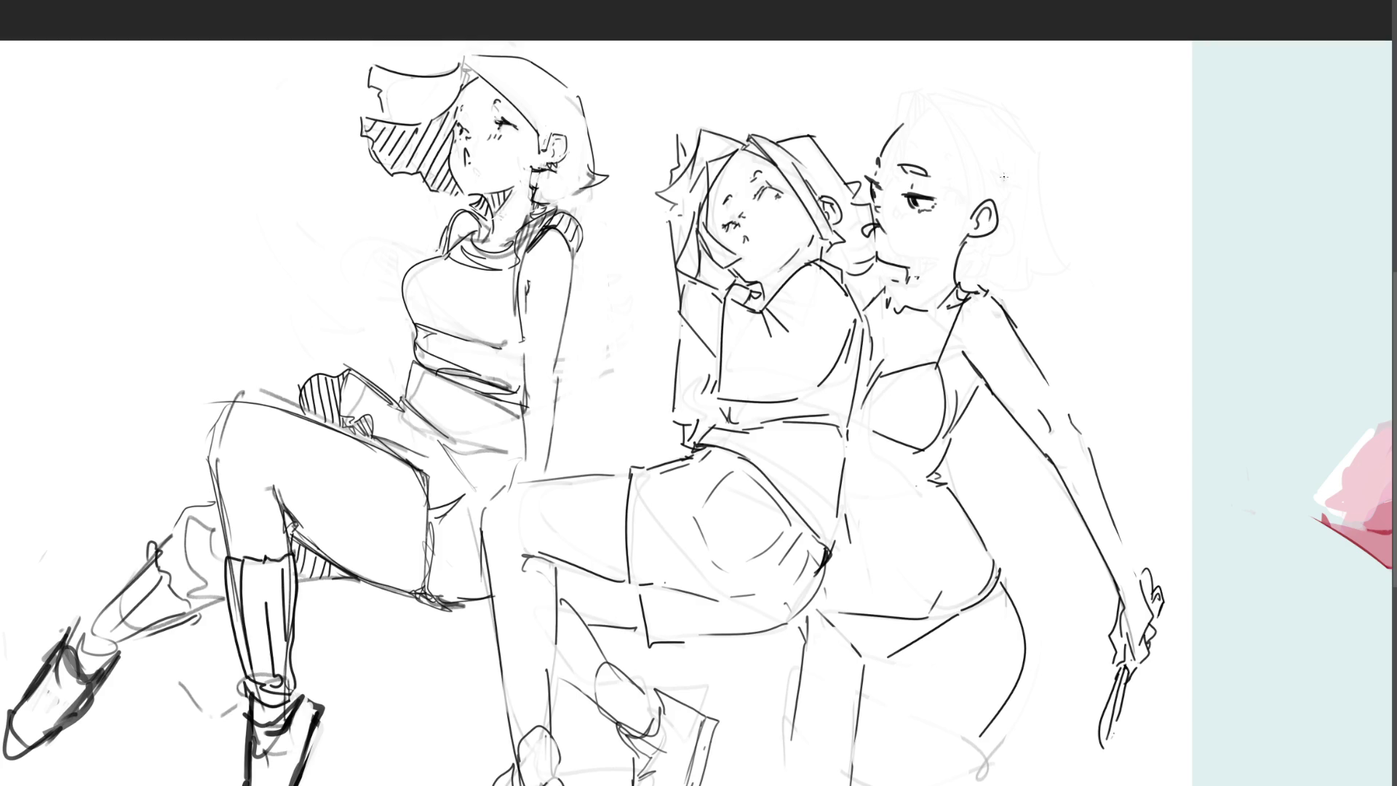
Step: Draw her jaw, bob haircut with forehead curls, and hatched shadow under the hair
mouse_move(898, 132)
left_mouse_down()
mouse_move(893, 104)
mouse_move(916, 97)
mouse_move(897, 128)
mouse_move(936, 96)
mouse_move(959, 204)
left_mouse_up()
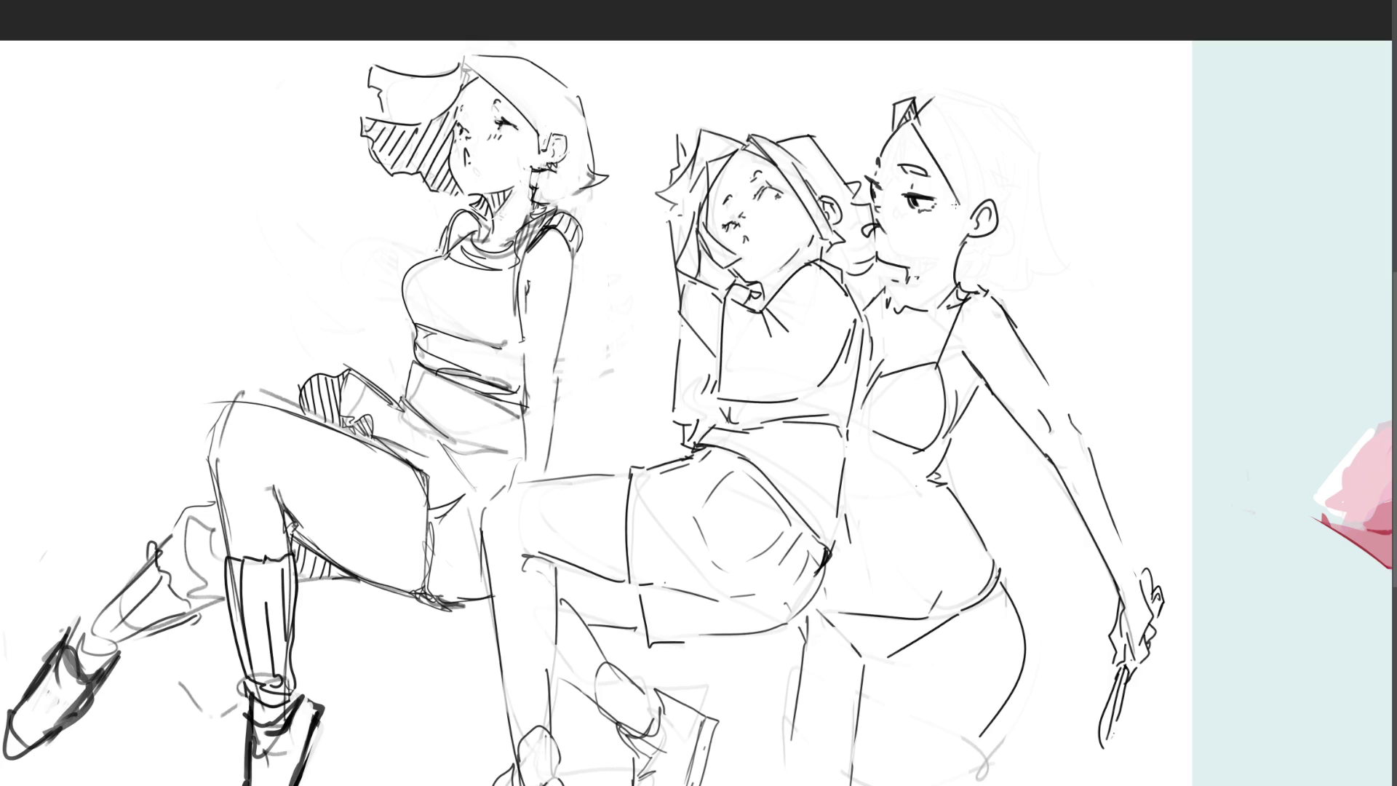
left_click_drag(958, 204, 969, 233)
mouse_move(916, 113)
left_mouse_down()
mouse_move(930, 93)
mouse_move(1021, 135)
left_mouse_up()
mouse_move(895, 123)
left_mouse_down()
mouse_move(866, 133)
mouse_move(876, 156)
left_mouse_up()
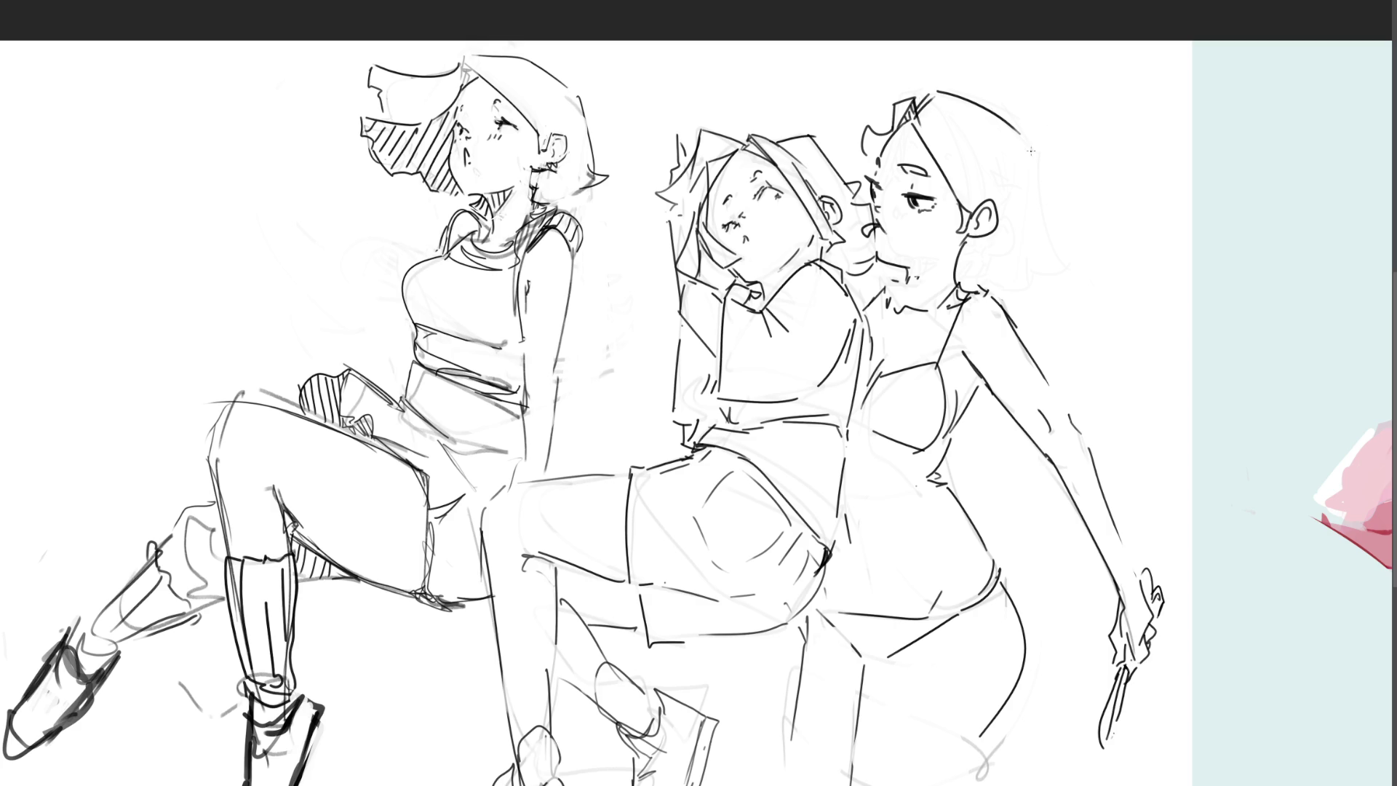
mouse_move(1038, 138)
left_mouse_down()
mouse_move(1048, 216)
mouse_move(963, 271)
mouse_move(1045, 282)
left_mouse_up()
mouse_move(1049, 217)
left_mouse_down()
mouse_move(1069, 240)
mouse_move(1061, 270)
left_mouse_up()
left_click_drag(957, 276, 1015, 279)
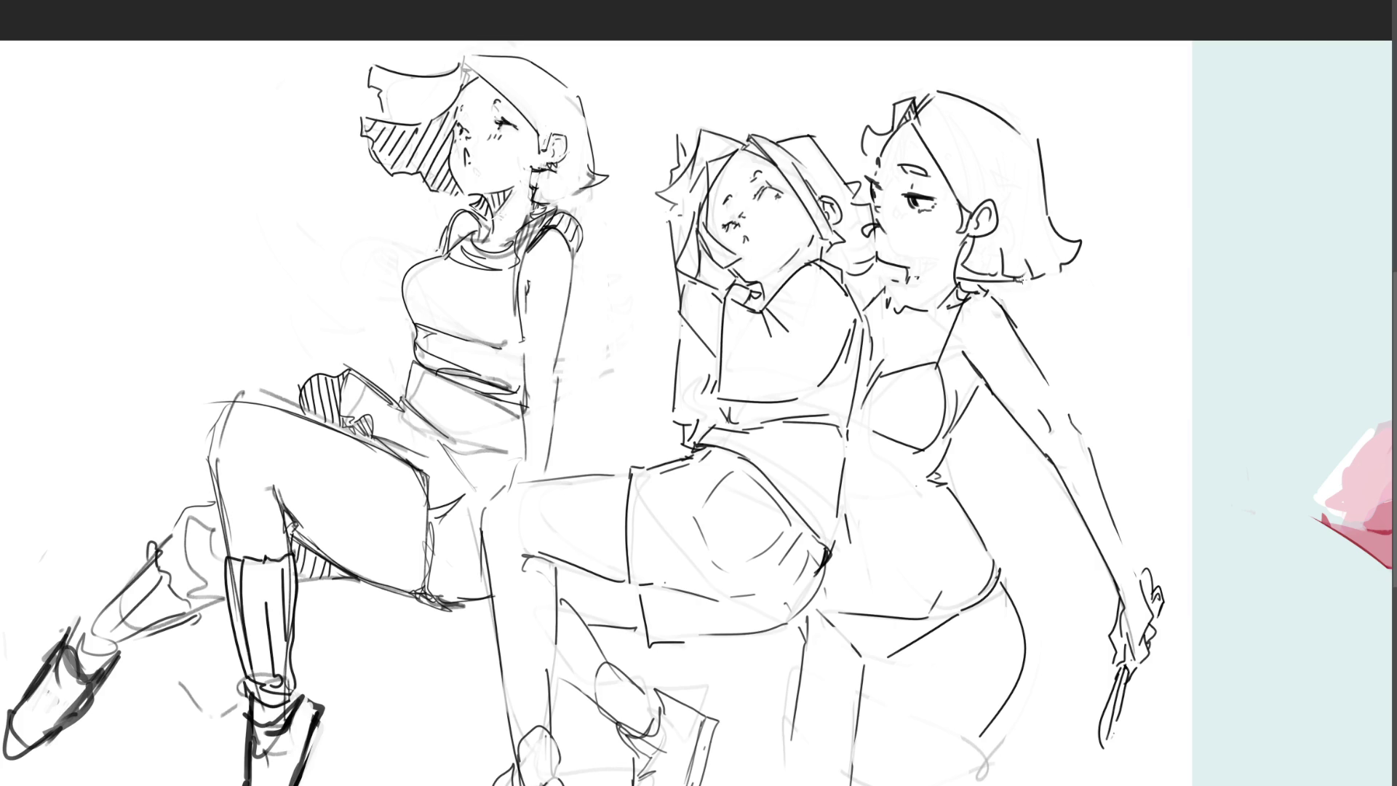
left_click_drag(974, 237, 959, 264)
left_click_drag(969, 259, 957, 280)
mouse_move(976, 264)
left_mouse_down()
mouse_move(963, 280)
mouse_move(998, 286)
left_mouse_up()
scroll(698, 413, "left", 5)
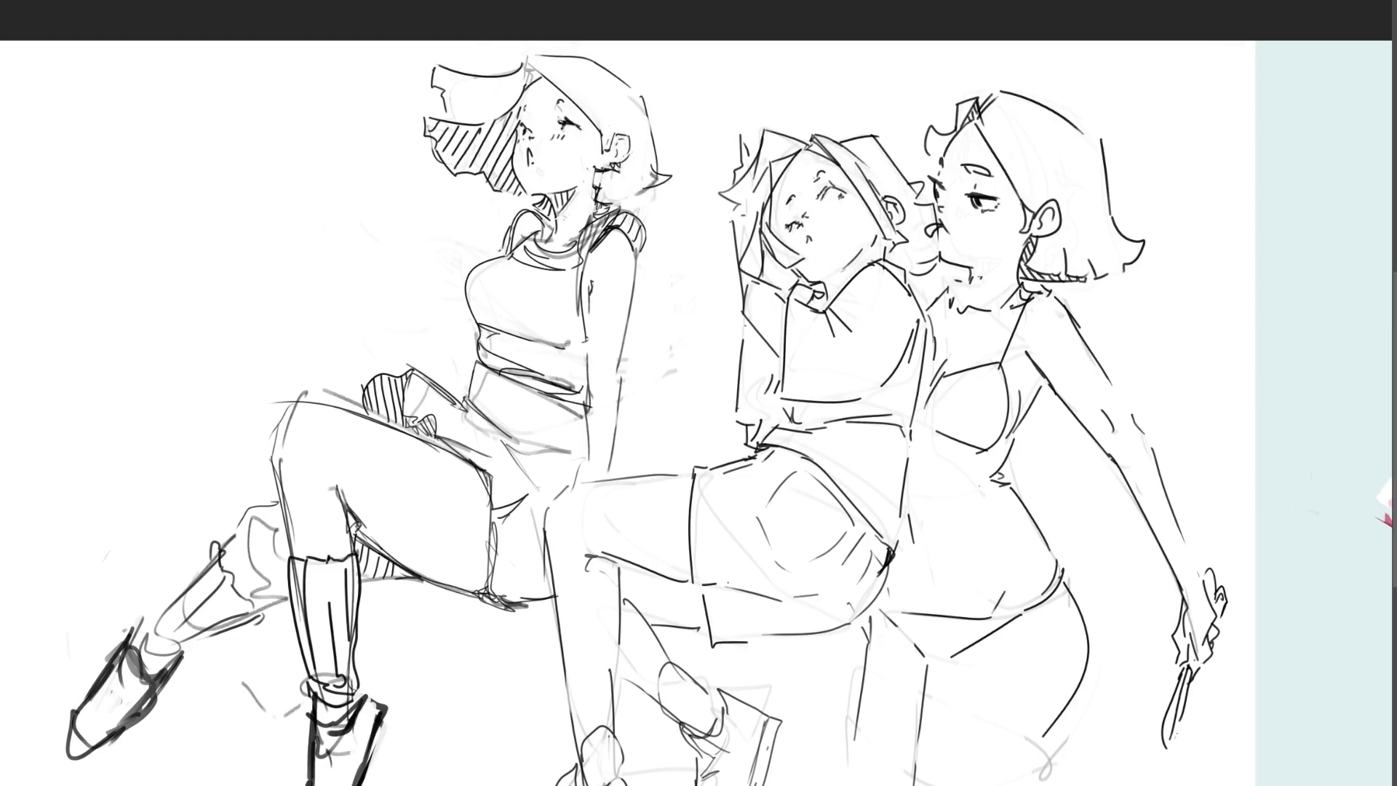